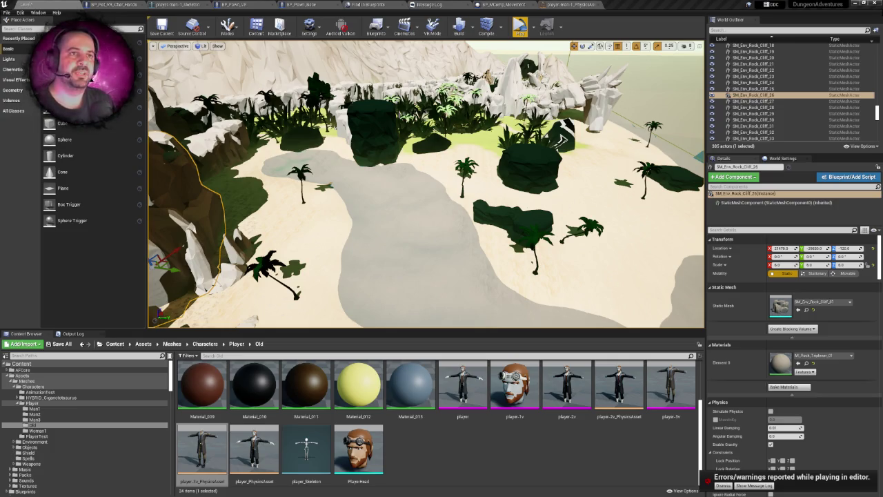
Step: Wire Parent Tick straight into the Sequence node in BP_Pat_VR_Char_Hands' event graph
left_click(96, 4)
scroll(277, 137, "down", 2)
scroll(277, 138, "up", 3)
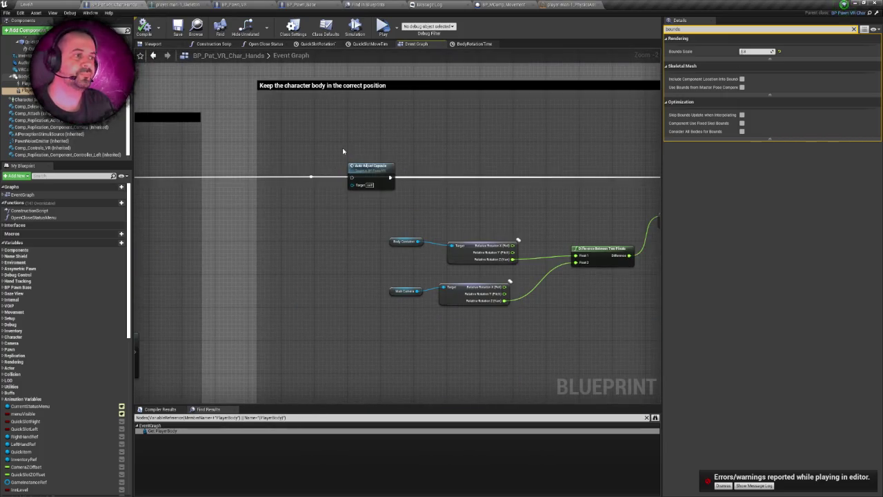
left_click_drag(327, 142, 366, 132)
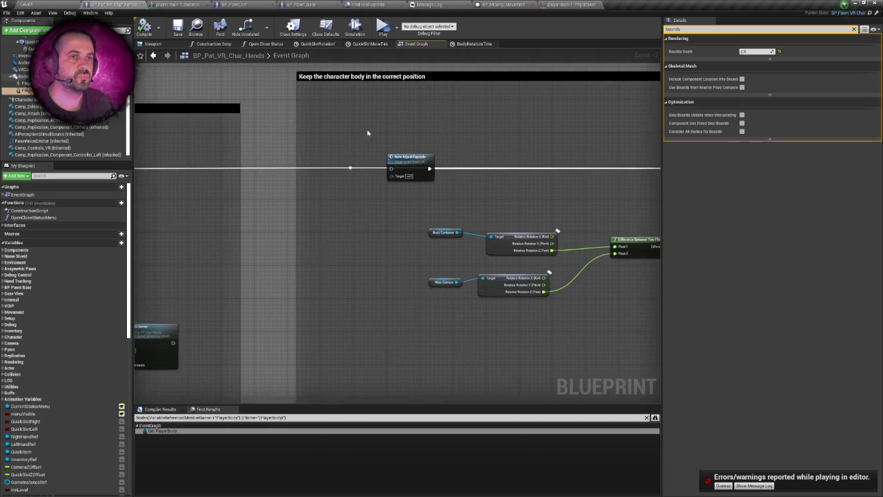
left_click(403, 163)
scroll(340, 121, "down", 5)
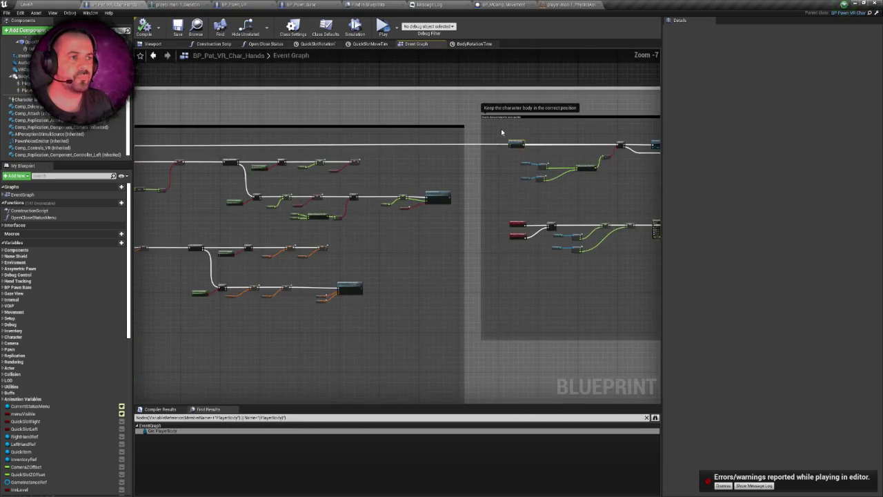
scroll(501, 129, "up", 6)
mouse_move(315, 172)
left_mouse_down()
mouse_move(325, 180)
mouse_move(574, 174)
left_mouse_up()
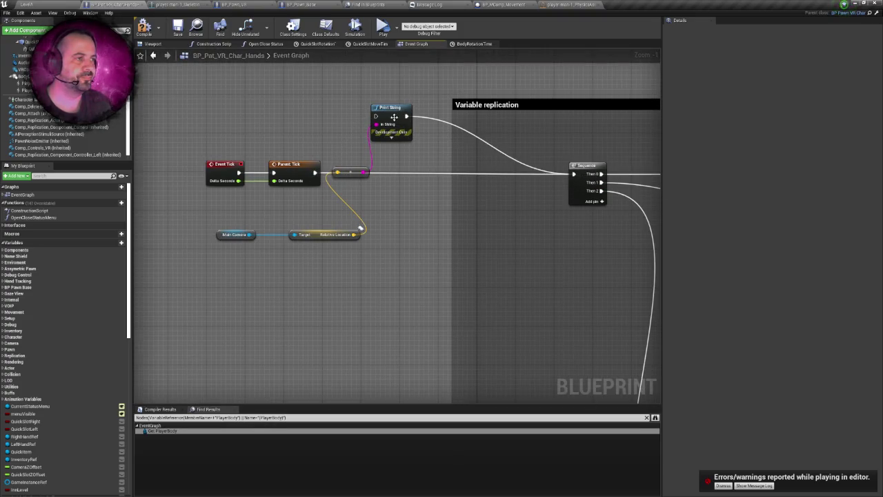
Step: Move the Print String node and its reroute lower, then save the blueprint
left_click_drag(394, 117, 419, 220)
left_click_drag(358, 174, 363, 270)
key("ctrl+s")
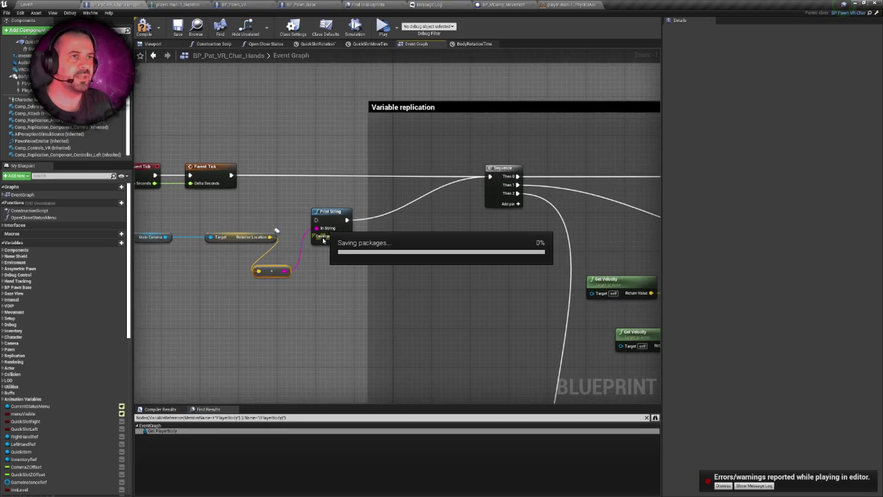
scroll(347, 147, "down", 3)
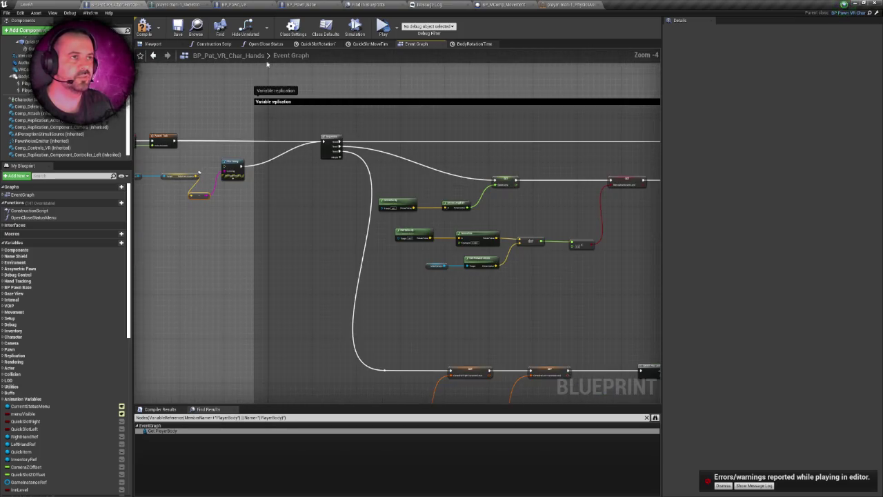
left_click(238, 4)
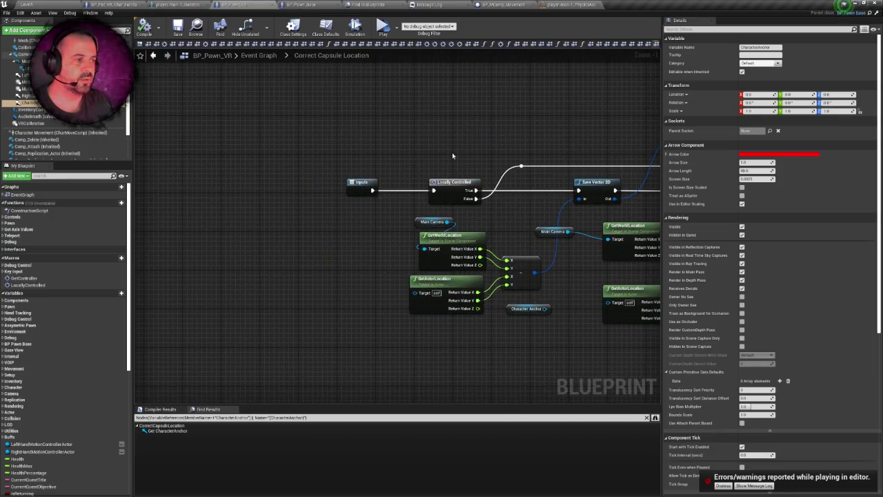
Step: Add a Print String reading 'DO THE THING' right after Correct Capsule Location's Inputs and save
mouse_move(379, 214)
left_mouse_down()
mouse_move(389, 118)
mouse_move(381, 112)
left_mouse_up()
type("print")
key("Return")
left_click_drag(438, 121, 438, 96)
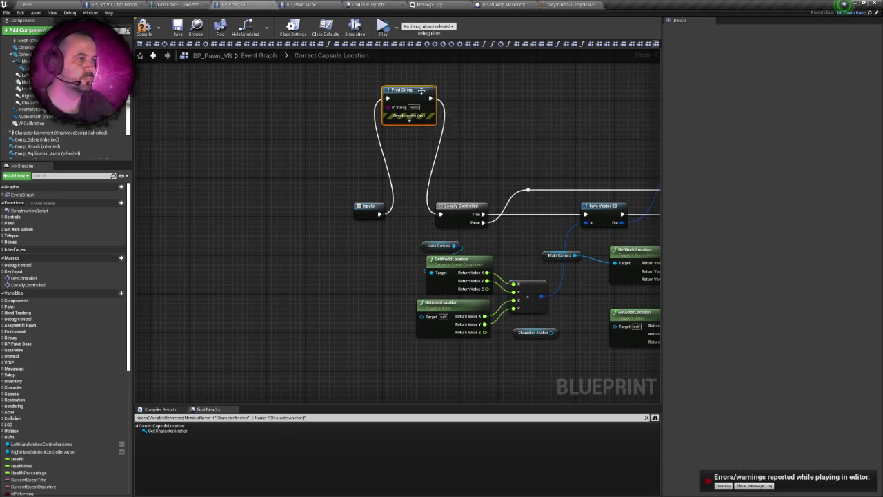
type("DO THE THING")
left_click(503, 110)
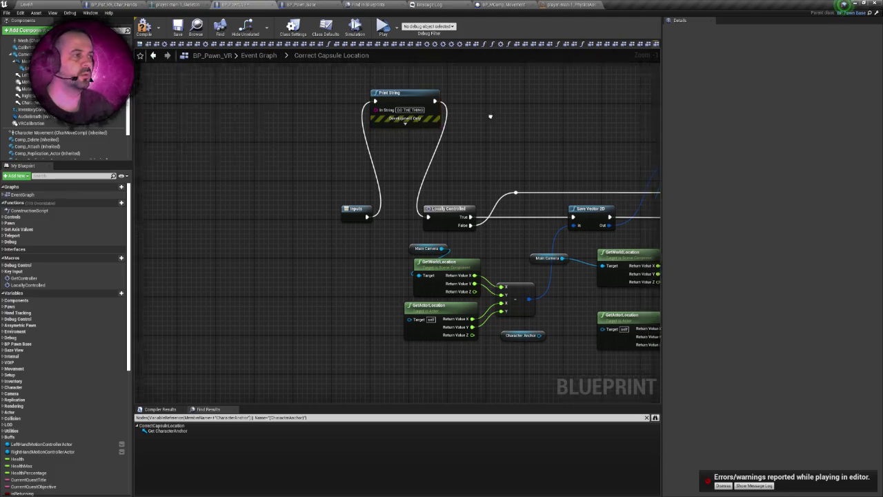
key("ctrl+s")
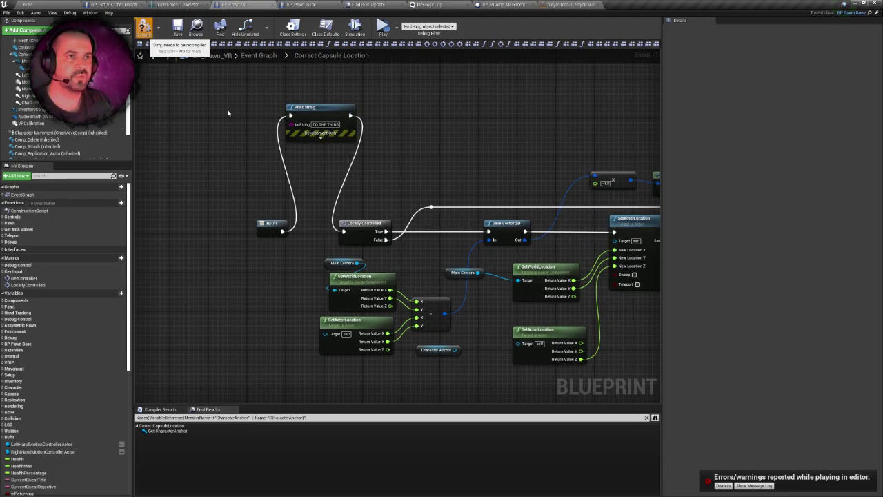
Step: Detach Auto Adjust Capsule from BP_Pat_VR_Char_Hands' exec wire and save the blueprint
left_click_drag(227, 113, 194, 152)
mouse_move(223, 120)
left_mouse_down()
mouse_move(222, 111)
mouse_move(204, 112)
left_mouse_up()
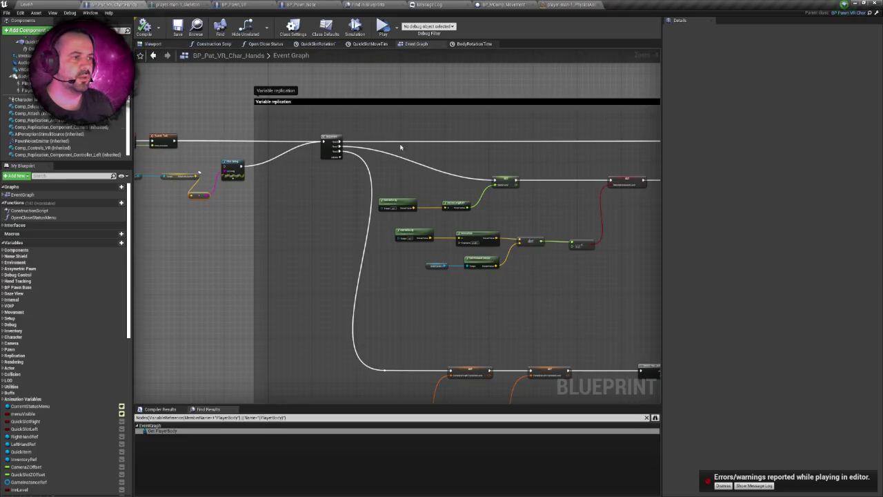
mouse_move(400, 147)
left_mouse_down()
mouse_move(276, 142)
mouse_move(404, 134)
mouse_move(134, 182)
mouse_move(387, 154)
mouse_move(351, 130)
left_mouse_up()
left_click_drag(292, 69, 197, 73)
key("ctrl+s")
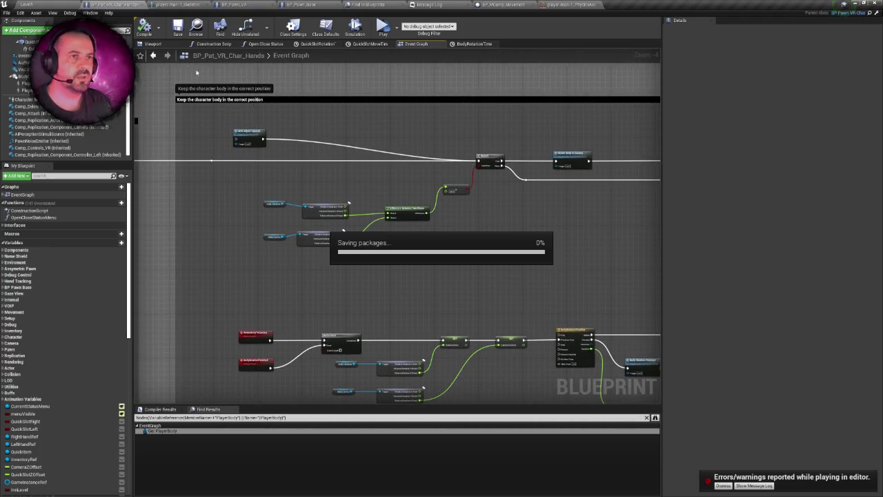
Step: Set the hands pawn's MainCamera Location X to 100 in the blueprint viewport
left_click(174, 46)
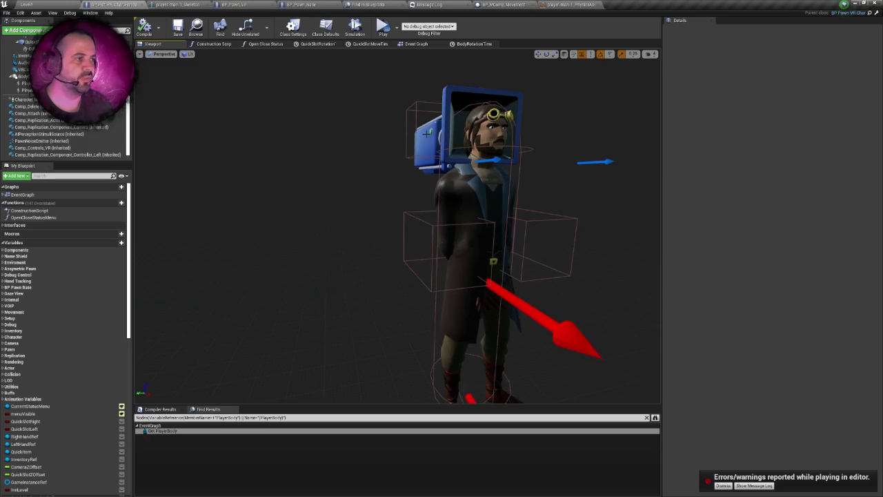
left_click(427, 133)
scroll(508, 118, "down", 5)
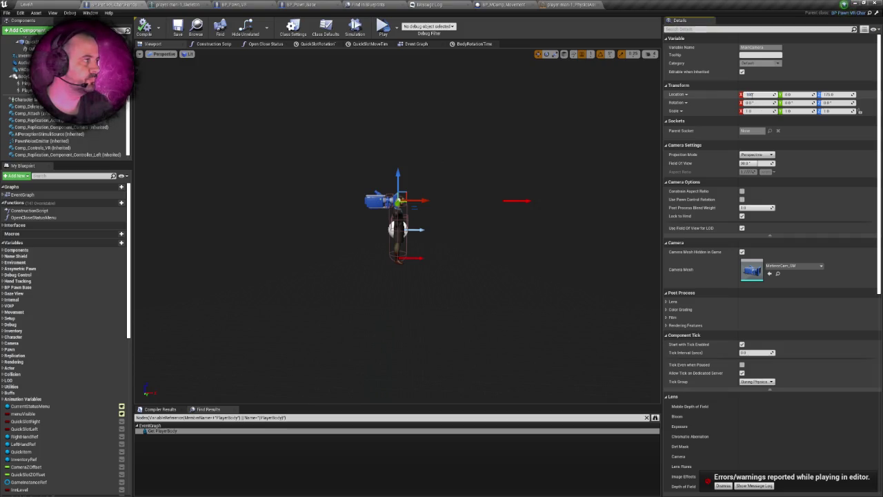
key("Return")
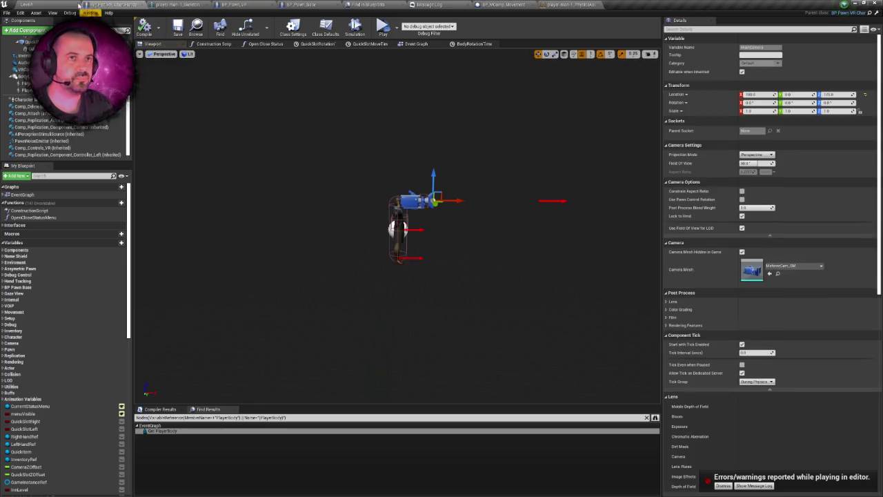
left_click(55, 4)
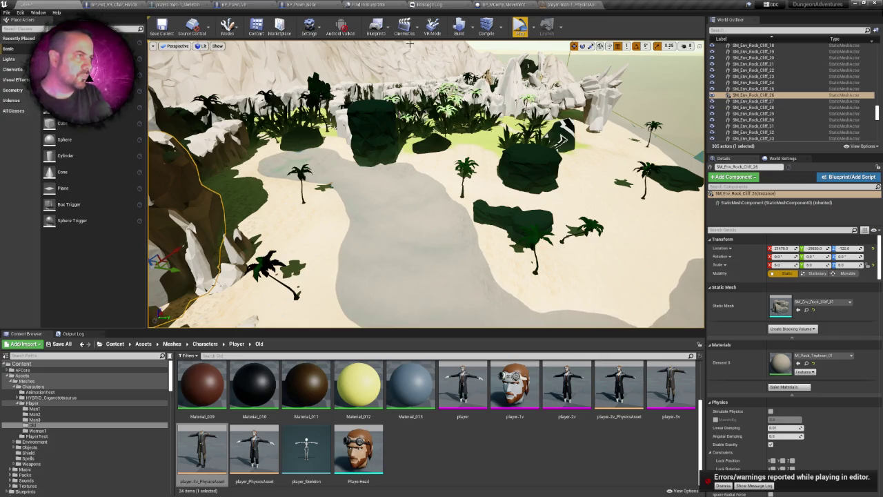
Step: Run and stop a VR preview of the island level, then return to BP_Pawn_VR
left_click(522, 29)
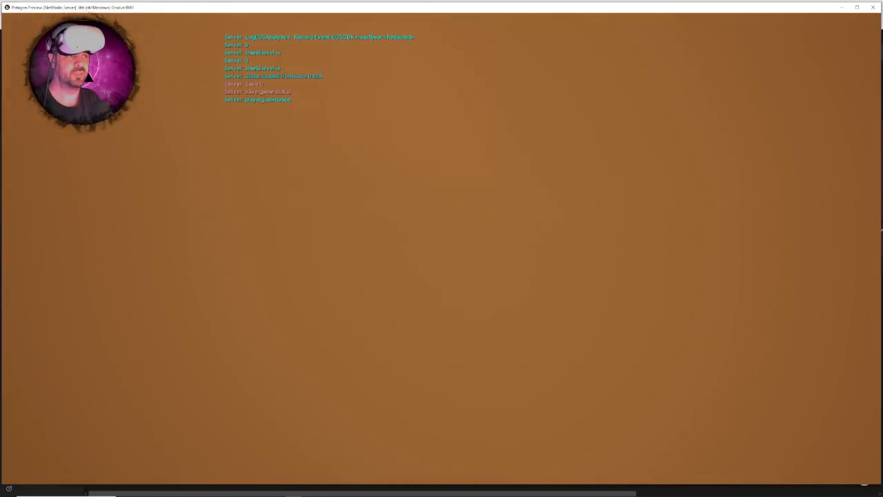
key("Escape")
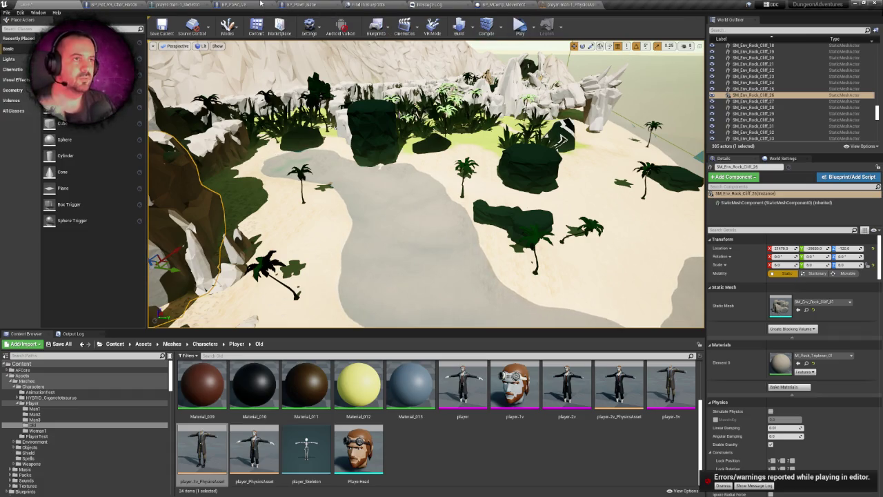
left_click(235, 4)
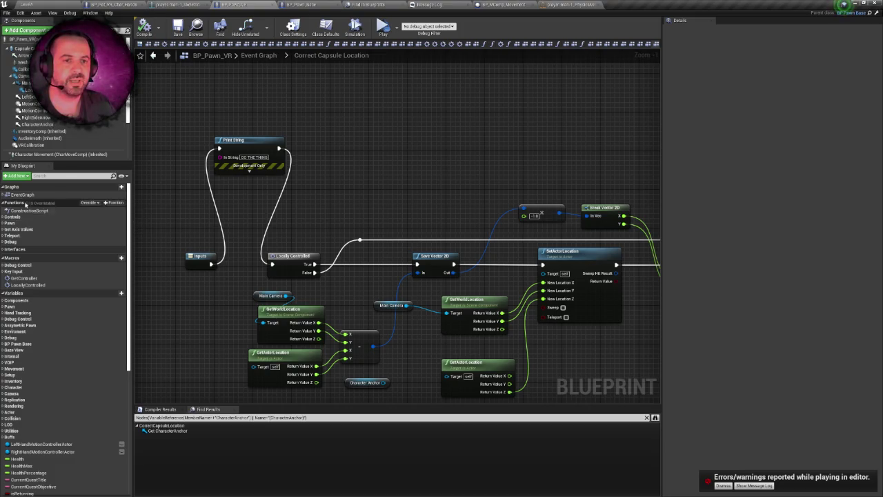
Step: Locate the Event Auto Adjust Capsule section in the pawn's main Event Graph
double_click(23, 195)
scroll(412, 168, "up", 10)
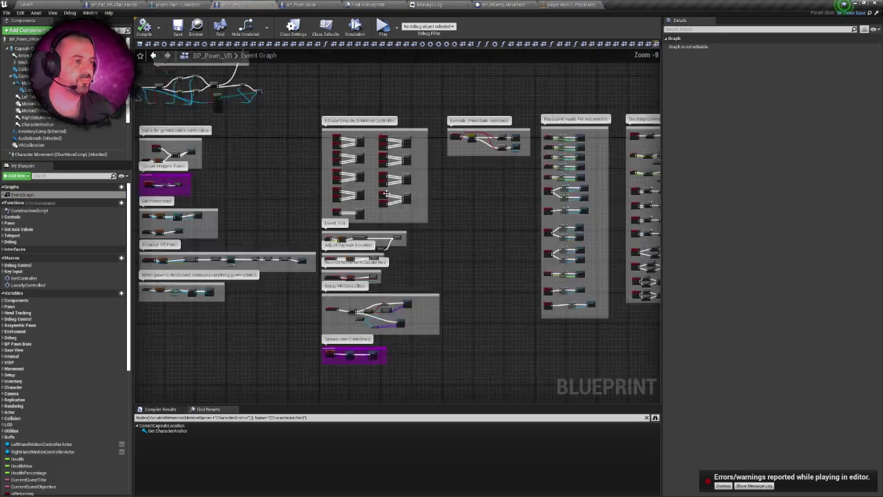
left_click_drag(418, 190, 474, 168)
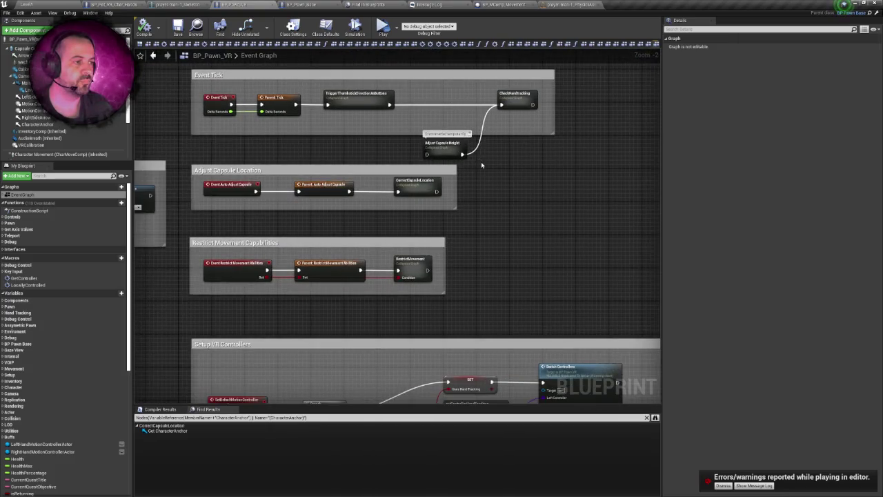
mouse_move(428, 188)
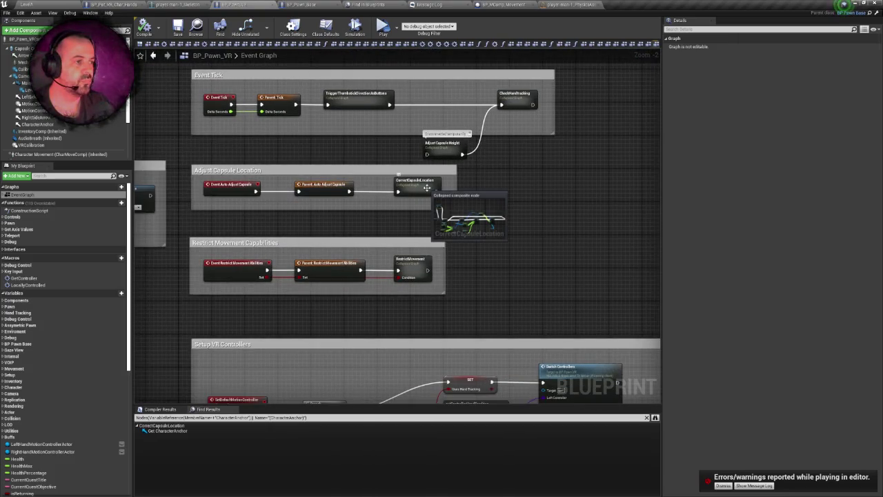
left_click(226, 192)
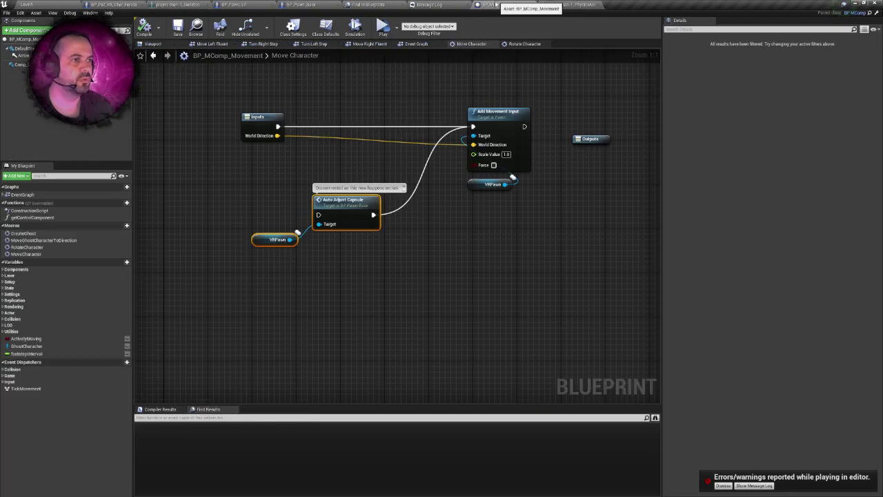
left_click_drag(370, 262, 411, 275)
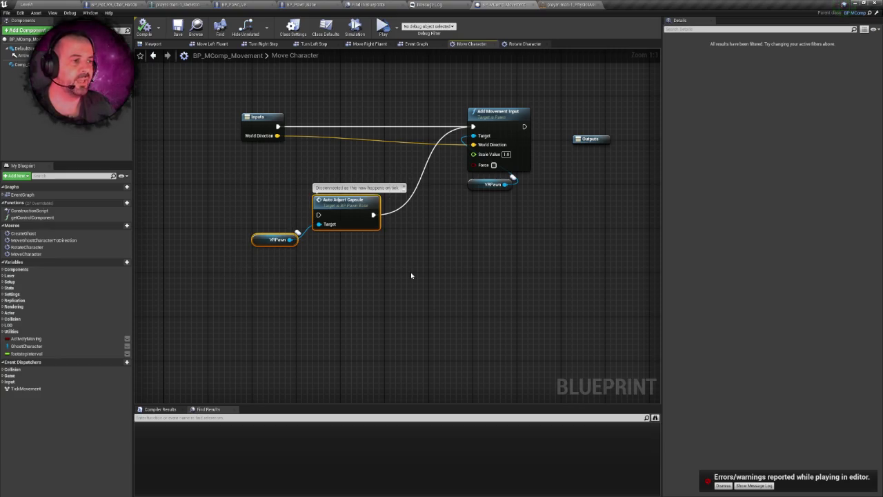
left_click(412, 274)
Step: Inspect the Move Character graph's nodes with trial selections and the action menu
mouse_move(213, 84)
left_mouse_down()
mouse_move(285, 162)
mouse_move(549, 259)
left_mouse_up()
left_click(288, 153)
mouse_move(226, 95)
left_mouse_down()
mouse_move(238, 111)
mouse_move(543, 243)
left_mouse_up()
left_click(471, 236)
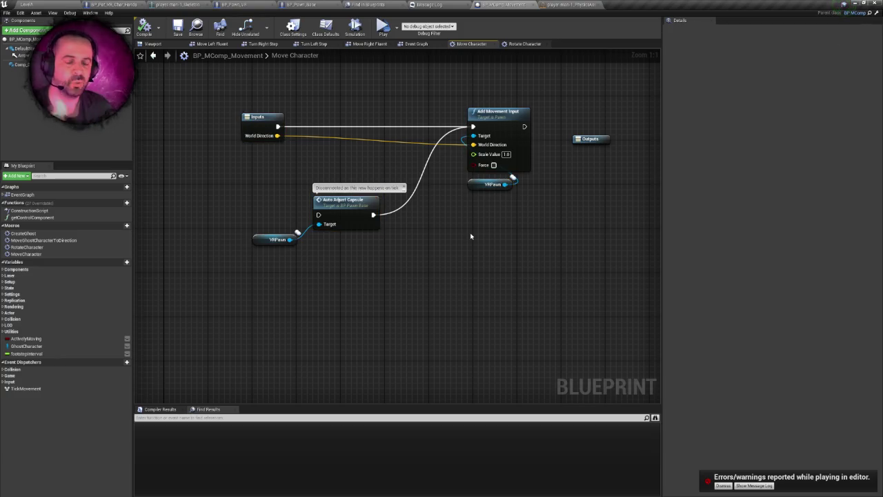
right_click(473, 229)
left_click(448, 223)
right_click(440, 218)
left_click(438, 218)
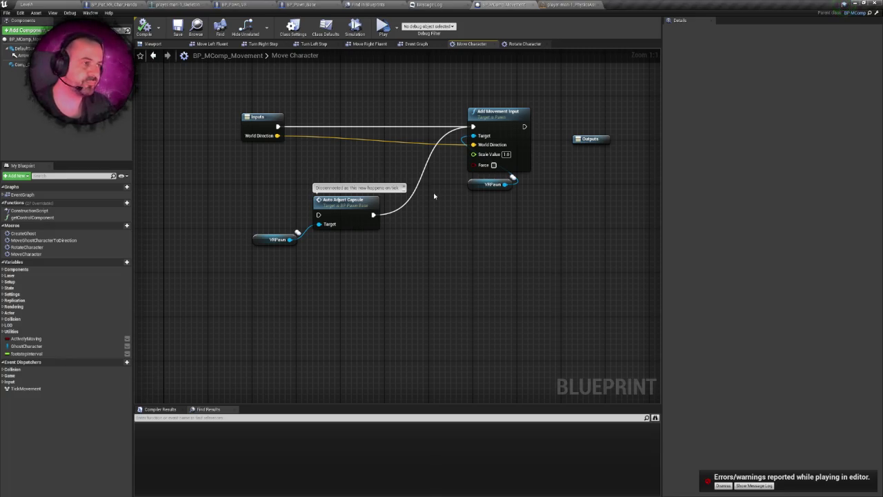
mouse_move(196, 102)
left_mouse_down()
mouse_move(572, 272)
mouse_move(527, 252)
mouse_move(474, 273)
left_mouse_up()
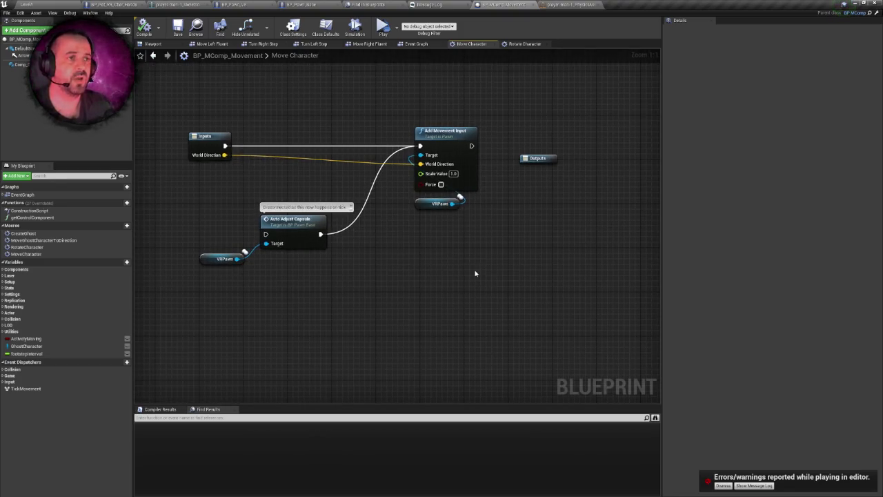
Step: Find references to Auto Adjust Capsule across all blueprints from the Move Character graph
left_click(263, 44)
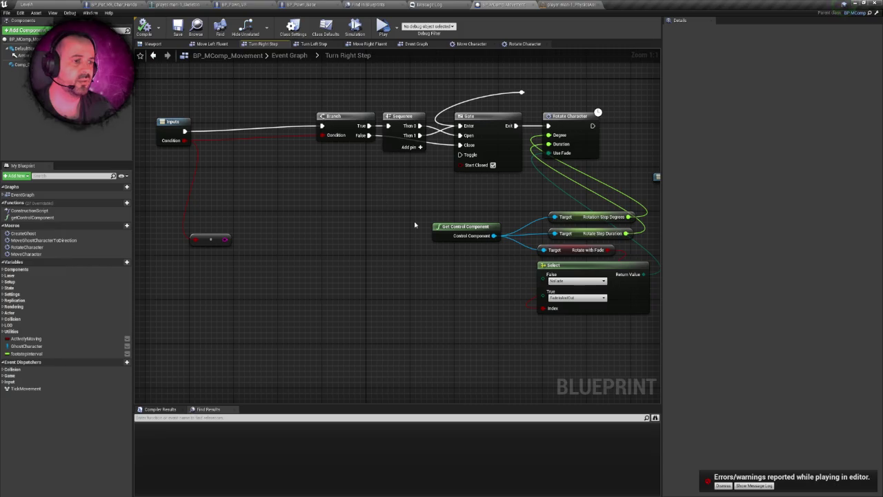
left_click(472, 44)
right_click(298, 225)
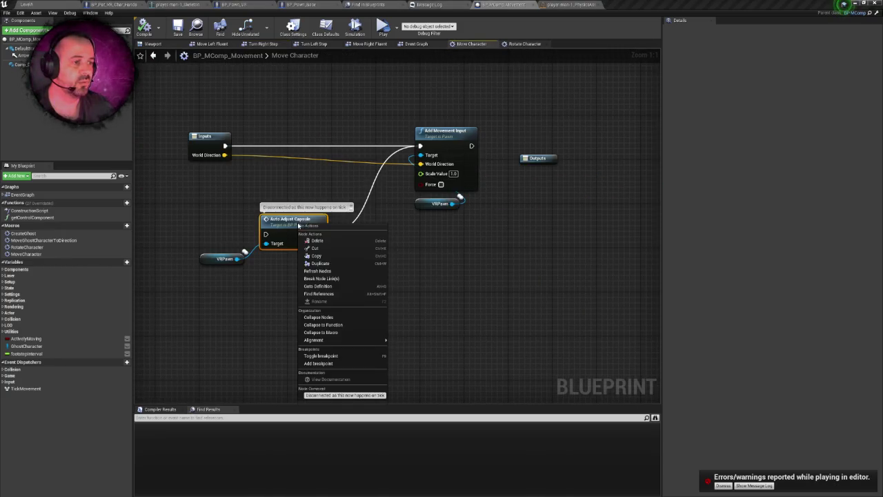
left_click(338, 290)
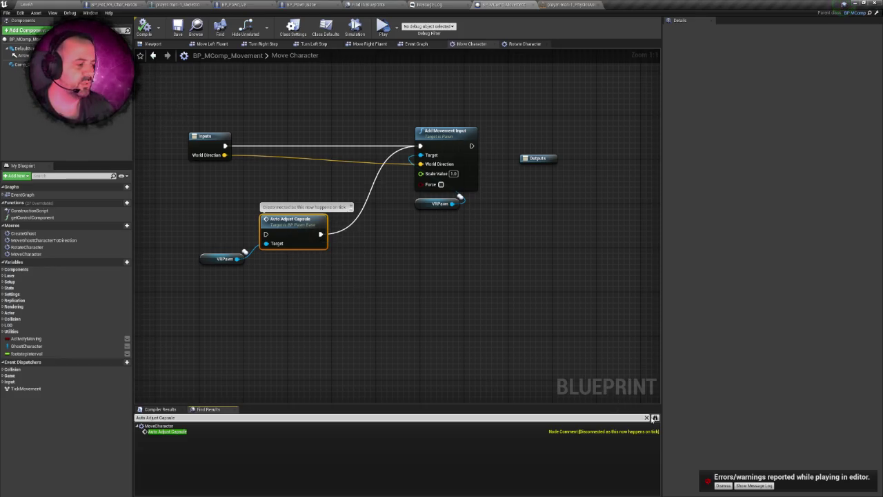
left_click(655, 418)
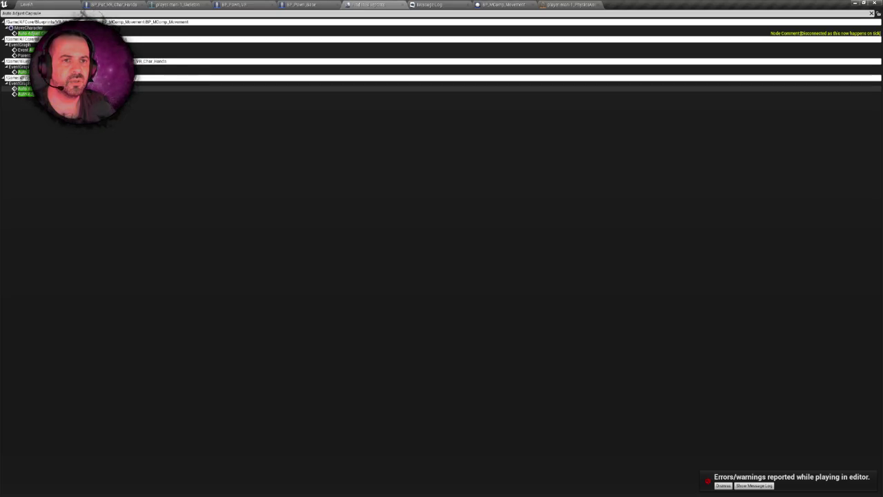
Step: In BP_Pawn_Base's Teleport Character graph, bypass Auto Adjust Capsule to DoCameraFadeIn and move it above the chain
double_click(24, 88)
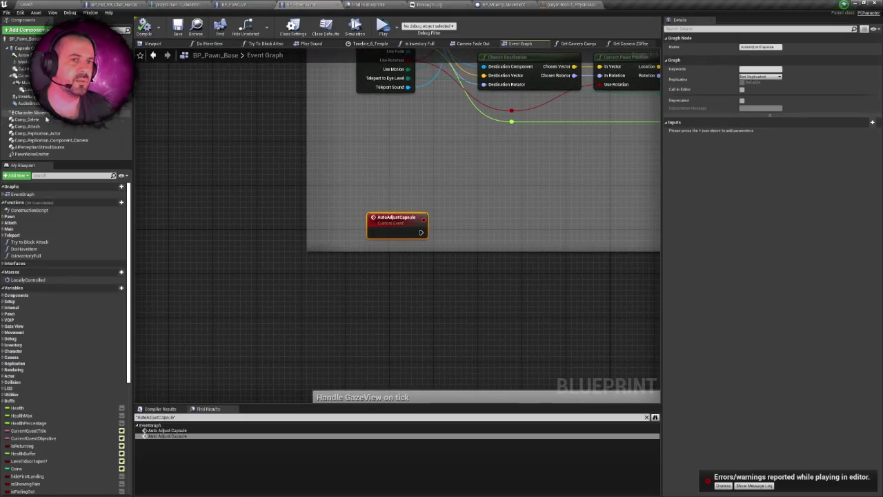
scroll(350, 149, "down", 4)
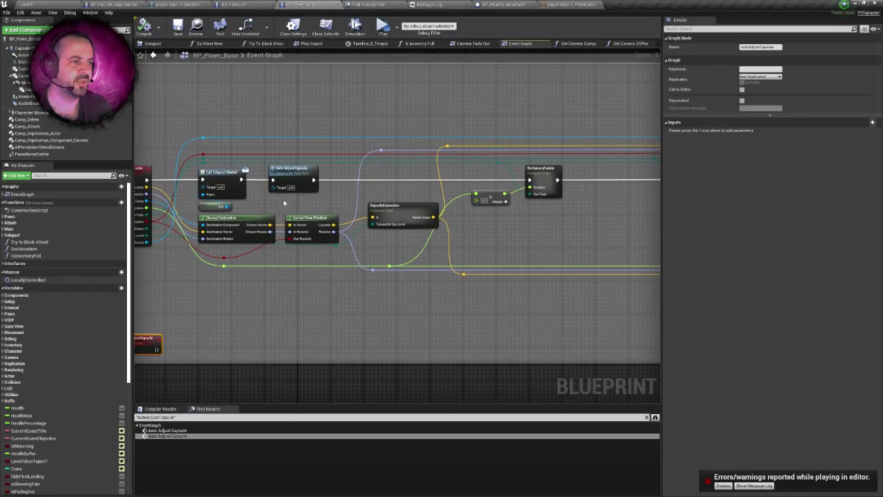
mouse_move(313, 180)
left_mouse_down()
mouse_move(451, 197)
mouse_move(531, 181)
left_mouse_up()
left_click_drag(292, 168, 284, 102)
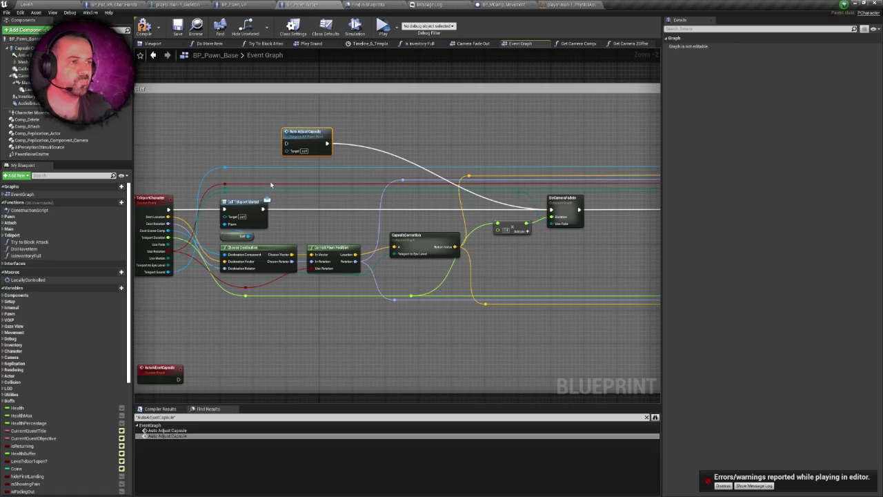
left_click_drag(271, 182, 343, 106)
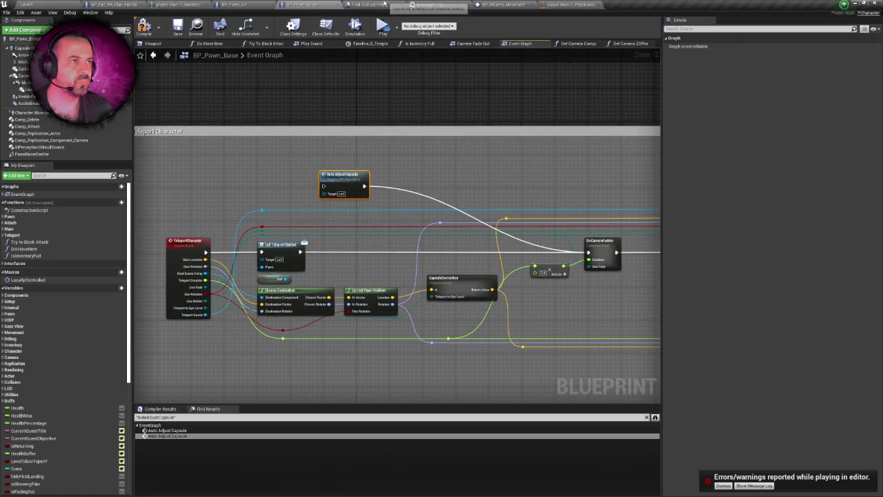
Step: Comment the Auto Adjust Capsule node that it runs on tick and save BP_Pawn_Base
left_click(260, 4)
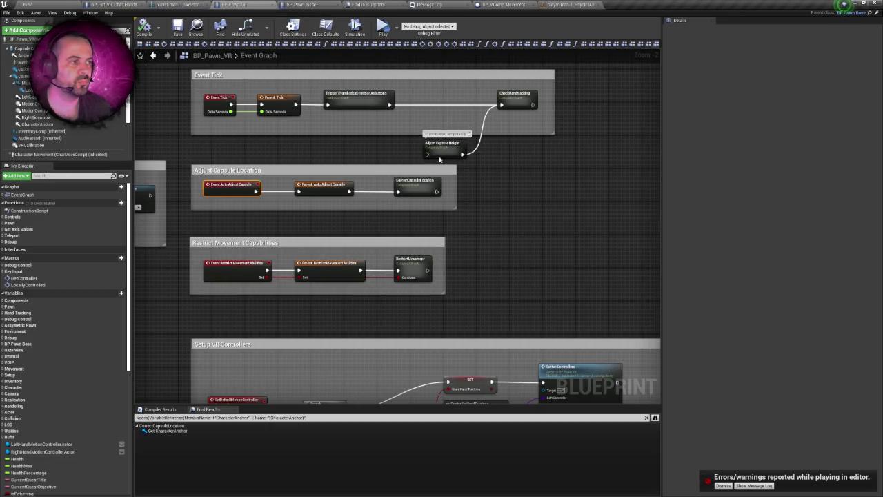
left_click(326, 4)
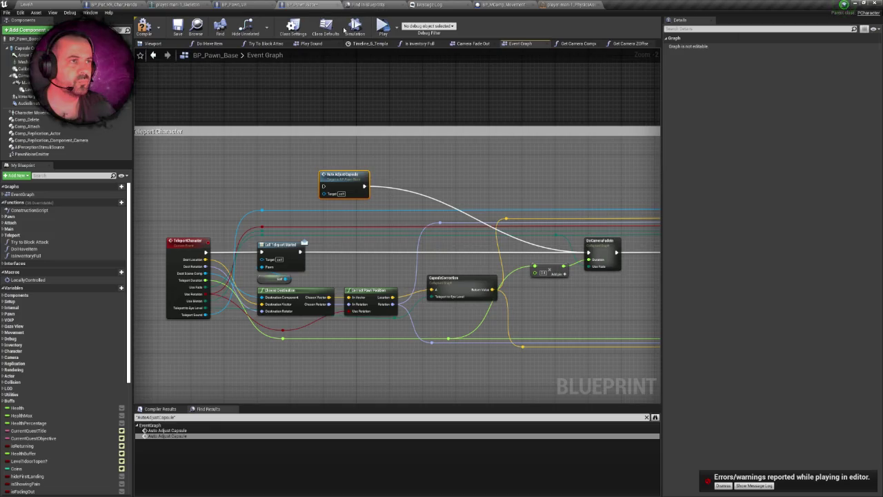
left_click(504, 4)
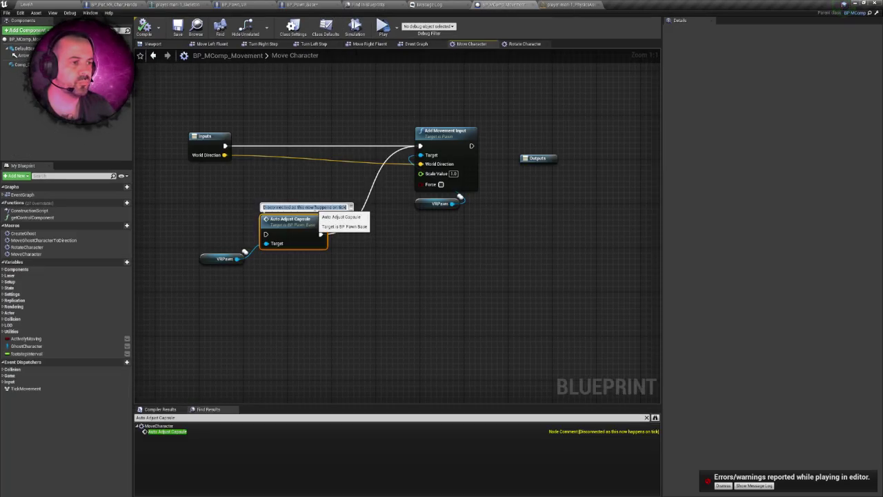
double_click(315, 207)
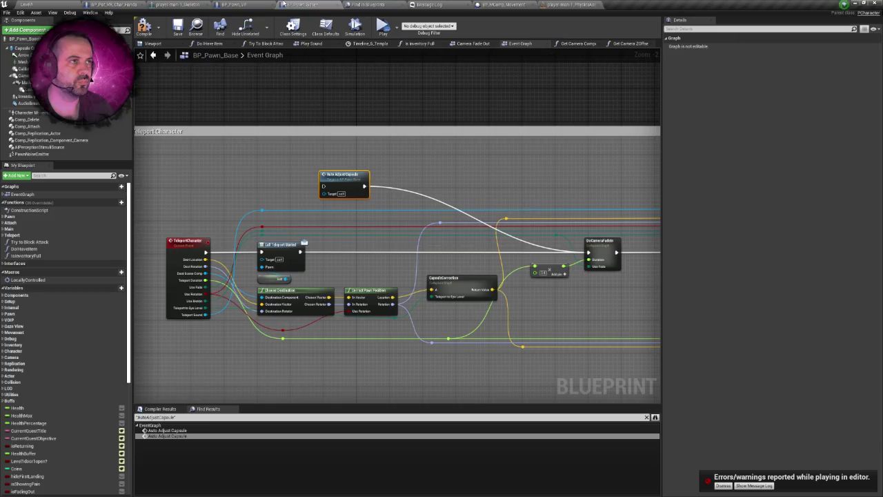
right_click(344, 177)
mouse_move(372, 293)
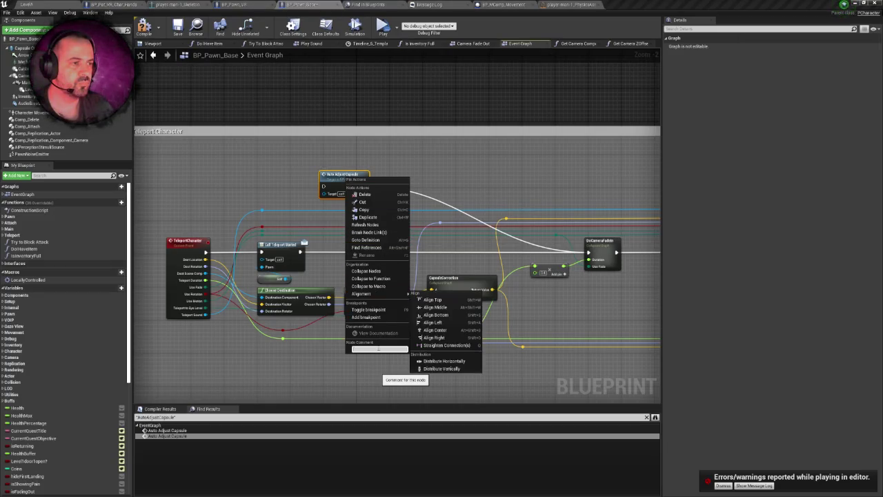
left_click(414, 149)
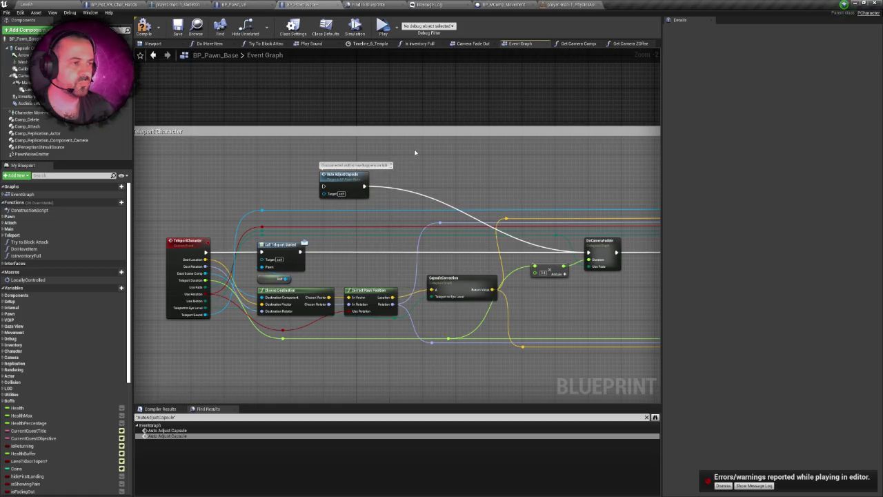
key("ctrl+s")
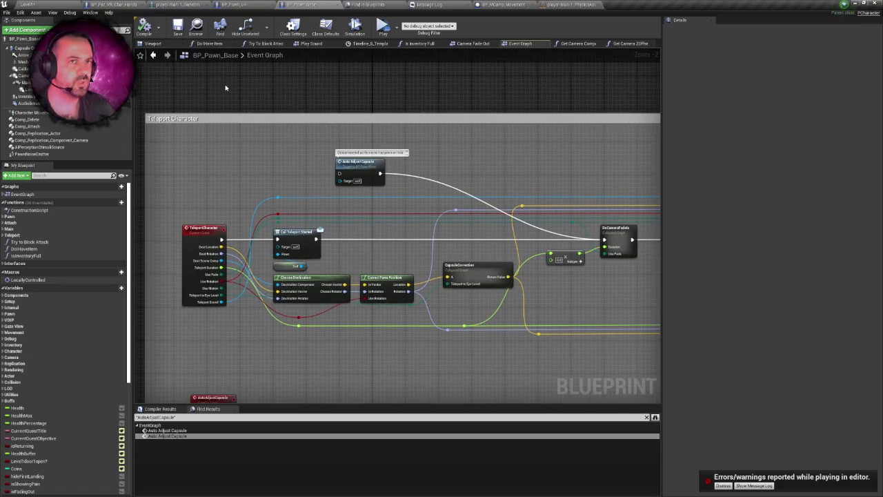
key("ctrl+s")
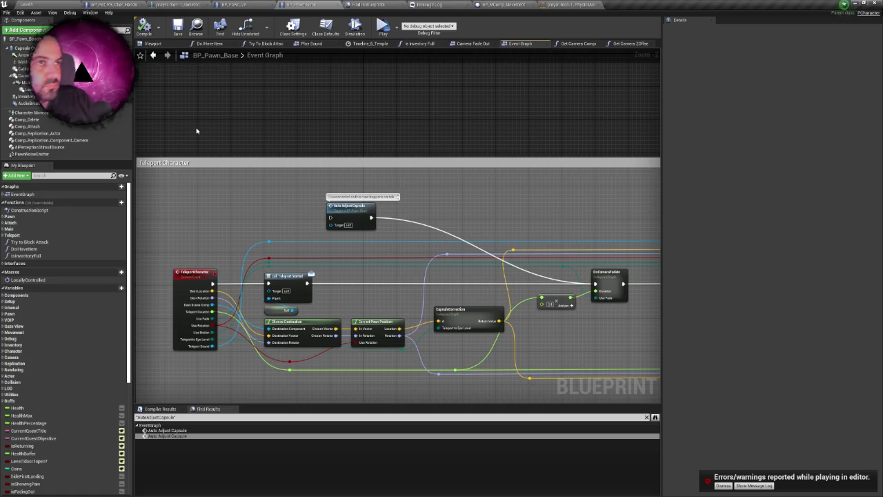
left_click(70, 4)
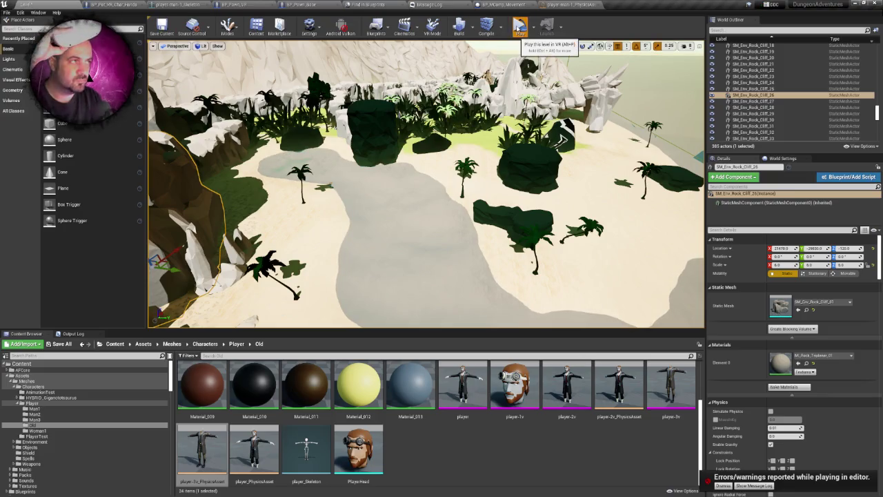
left_click(521, 29)
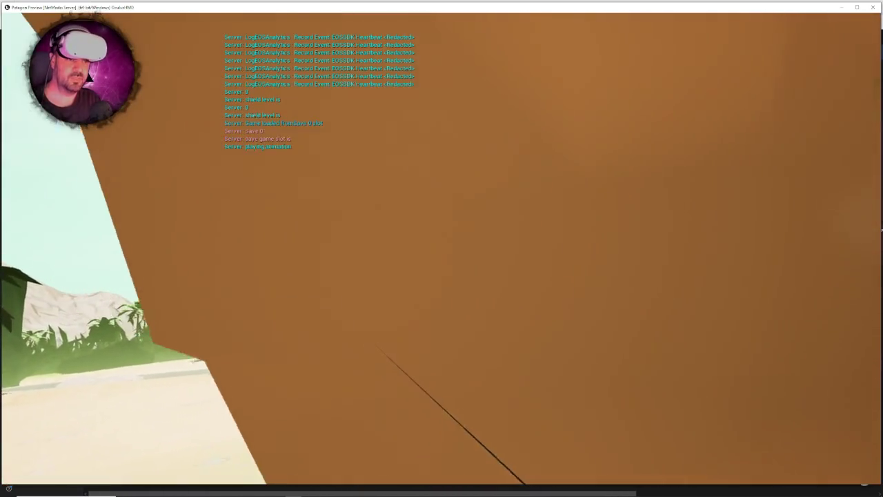
key("Escape")
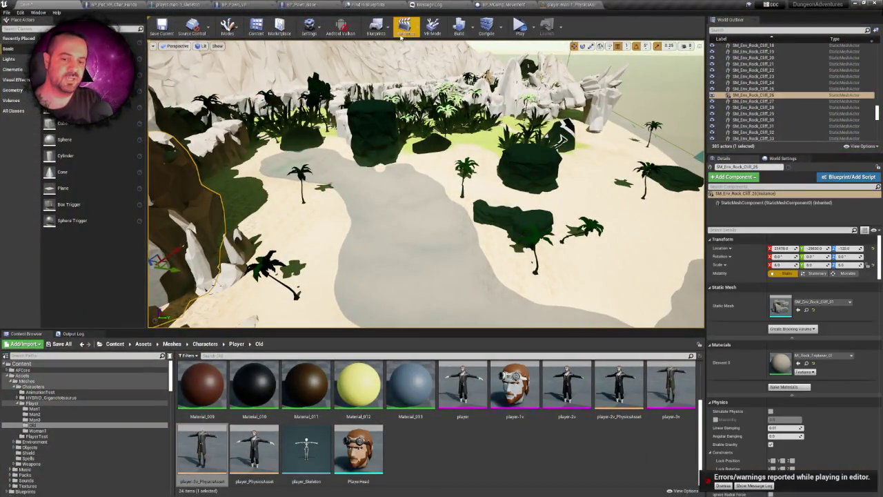
Step: Move the hands character's camera to Location X 120 and test it in VR preview
left_click(97, 5)
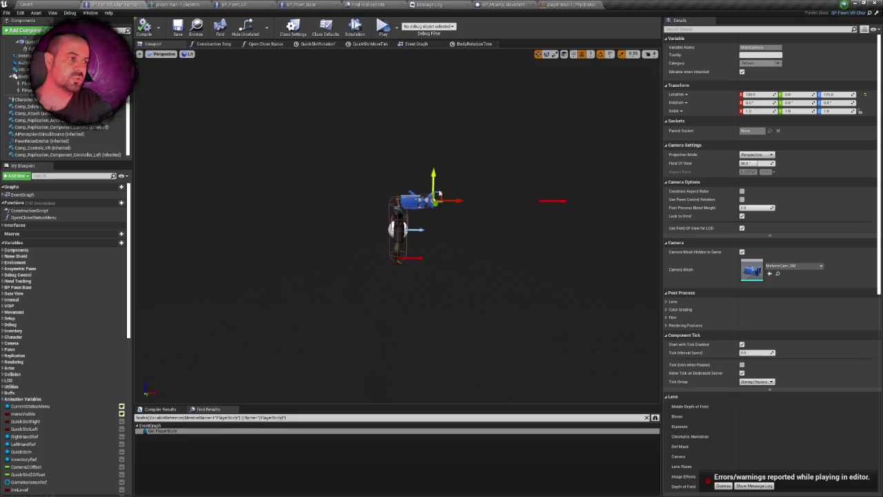
left_click_drag(455, 200, 466, 200)
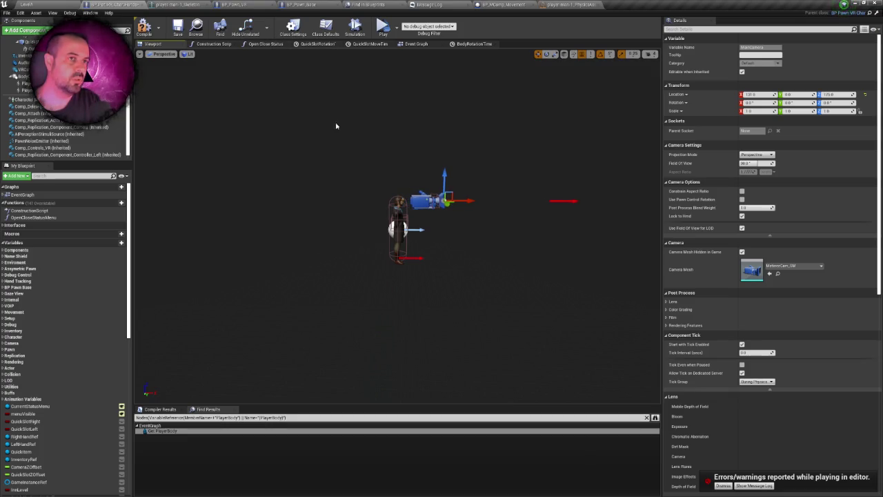
key("ctrl+Tab")
left_click(521, 27)
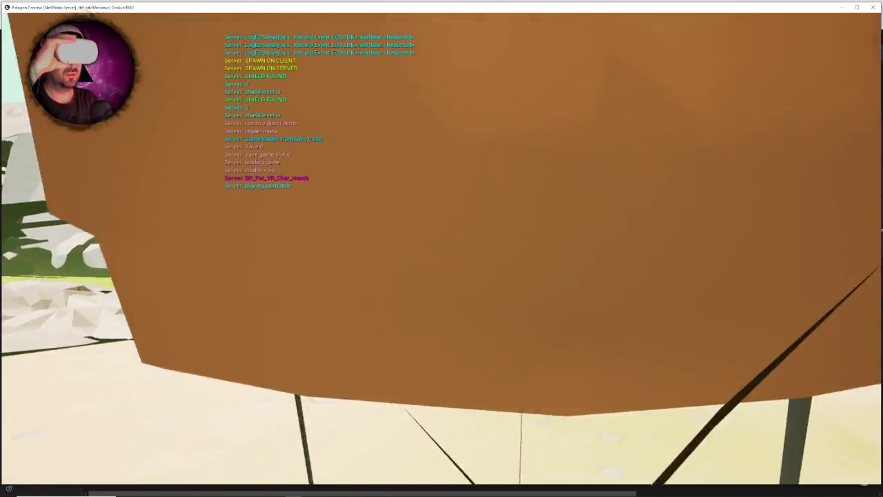
key("Escape")
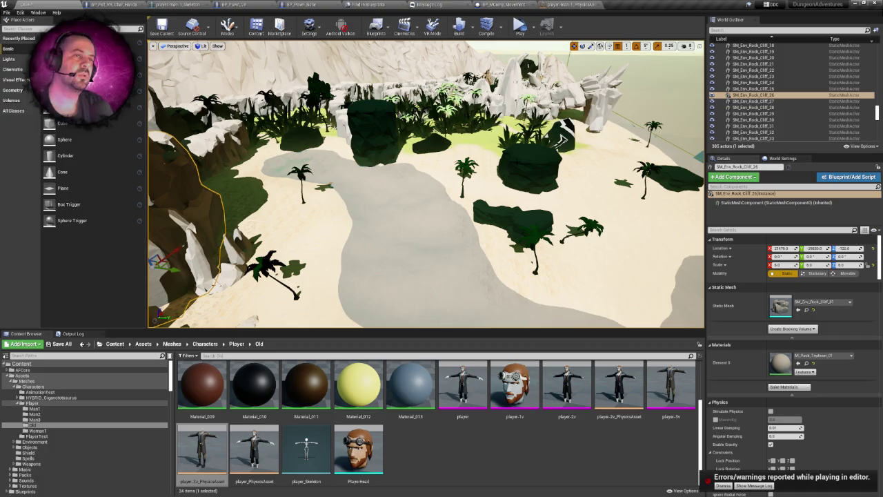
Step: Save the LevelA map and jump from the search results to Auto Adjust Capsule in BP_Pawn_Base
scroll(556, 155, "up", 3)
key("ctrl+s")
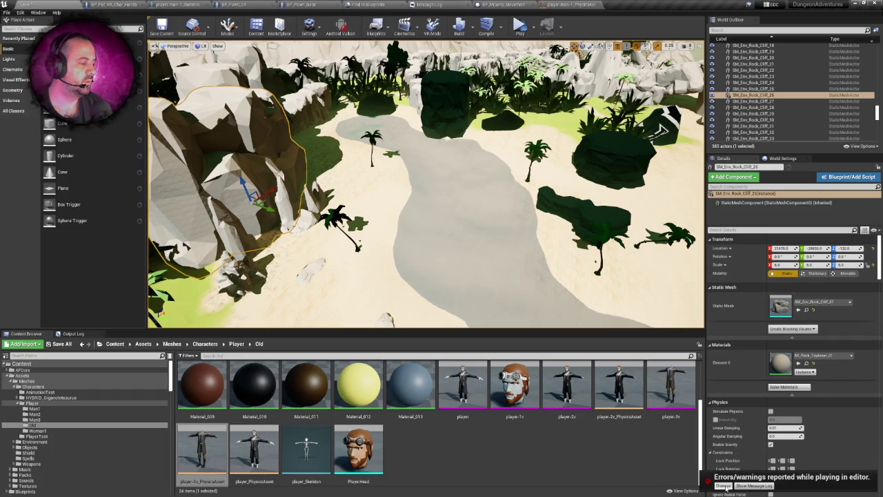
left_click(505, 5)
left_click(435, 4)
left_click(369, 4)
double_click(336, 99)
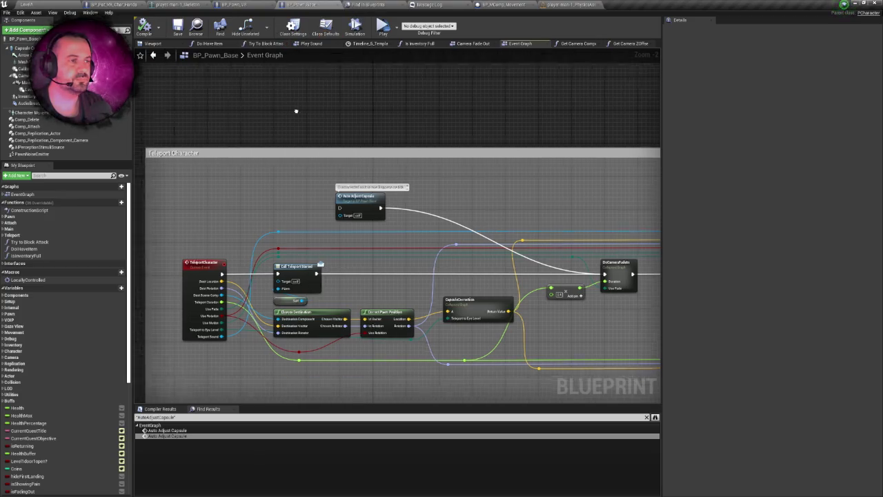
Step: Review BP_Pawn_Base's Teleport Character graph, ending on BP_Pawn_VR's event graph
left_click(238, 5)
left_click(114, 4)
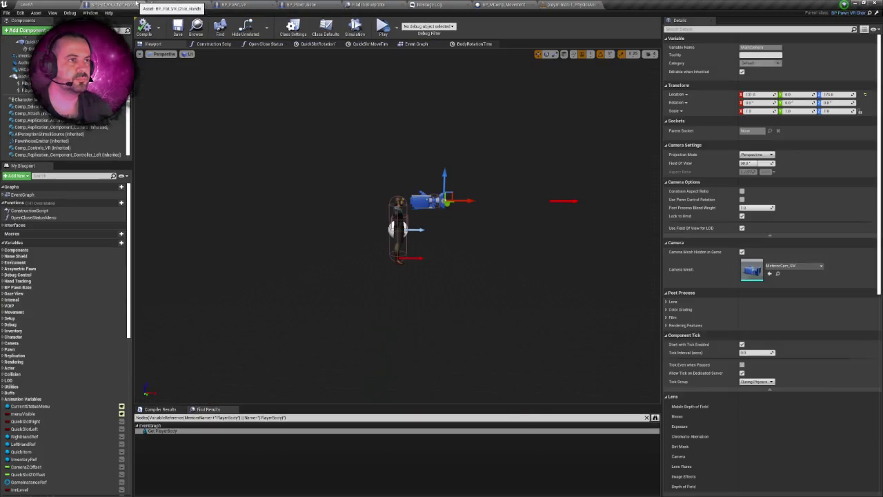
left_click(301, 4)
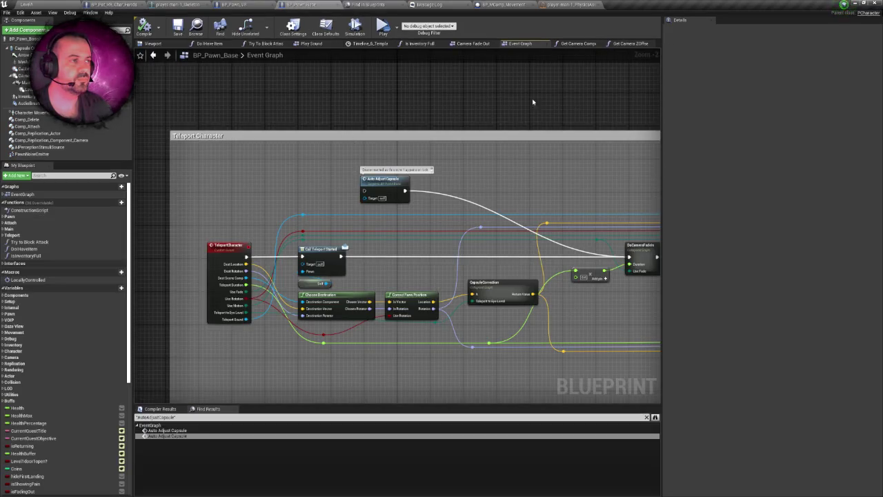
scroll(527, 101, "down", 1)
scroll(527, 100, "up", 1)
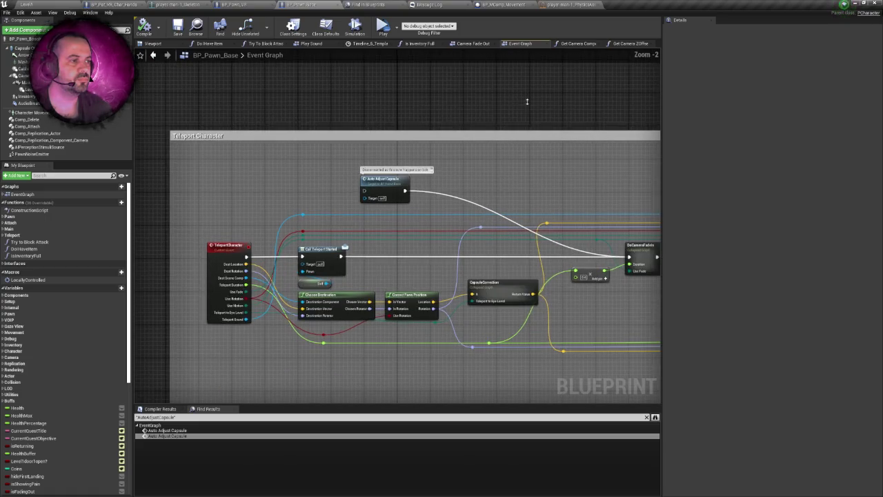
right_click(528, 104)
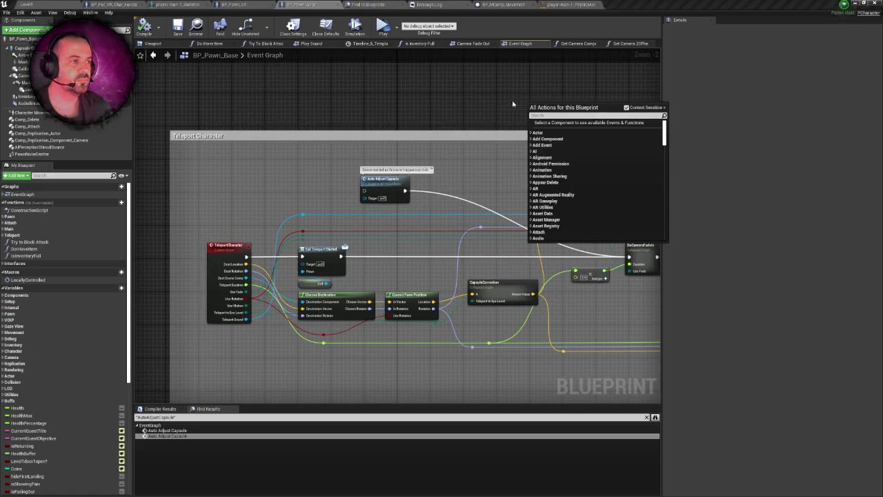
left_click(513, 104)
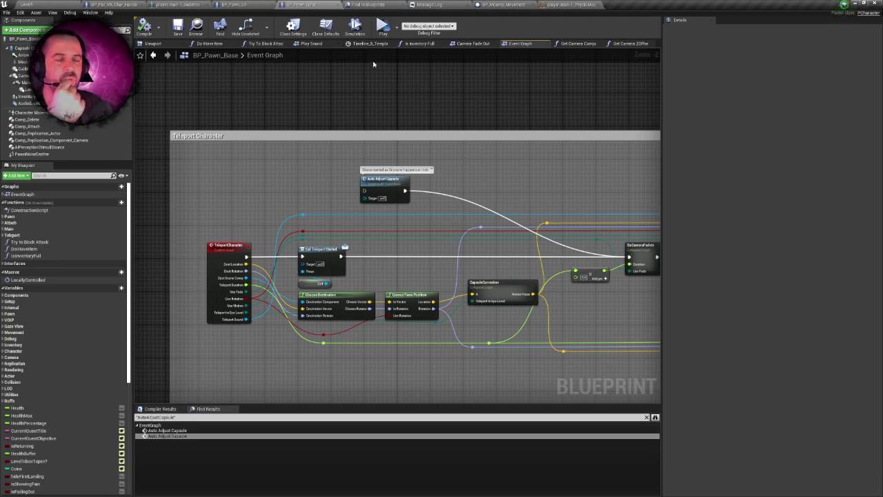
left_click(235, 4)
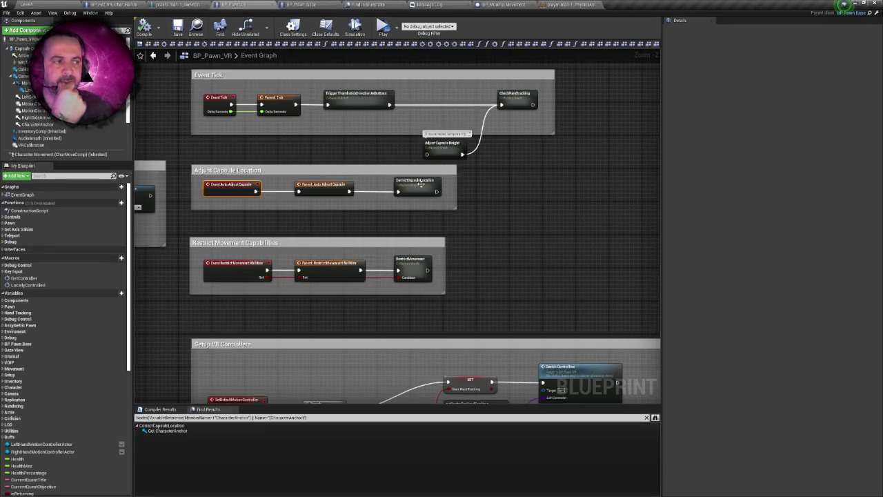
Step: Open the CorrectCapsuleLocation collapsed graph from BP_Pawn_VR's event graph
mouse_move(422, 184)
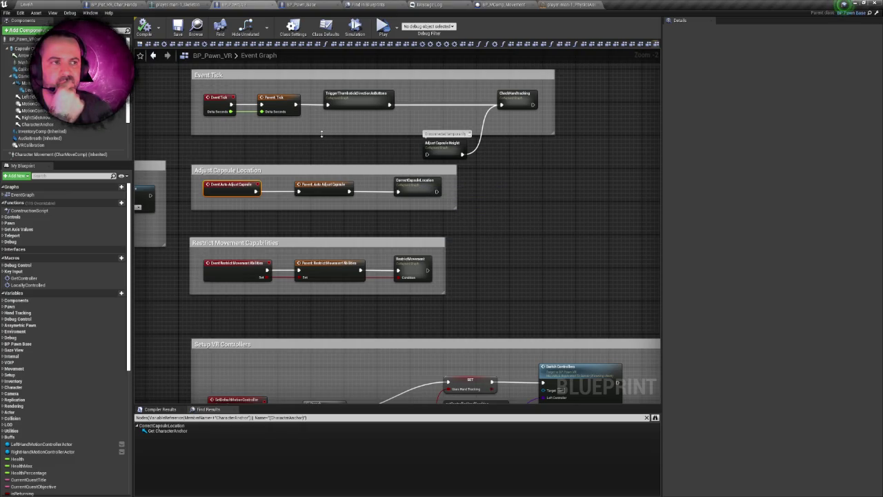
left_click(301, 145)
left_click_drag(301, 145, 260, 151)
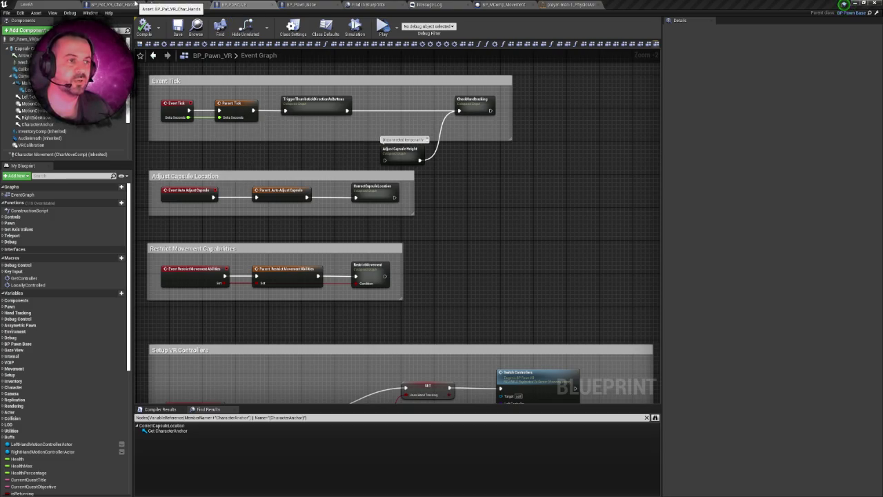
left_click(181, 4)
left_click(235, 5)
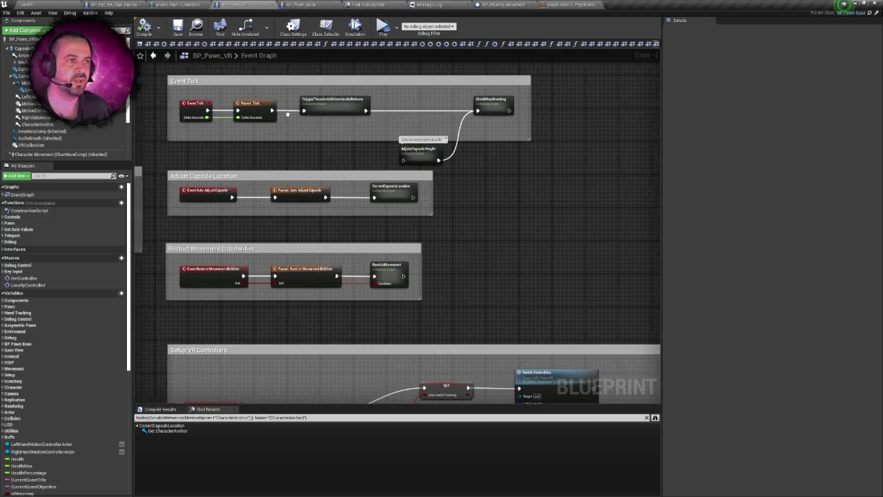
scroll(368, 142, "up", 1)
scroll(373, 143, "down", 2)
scroll(376, 143, "up", 3)
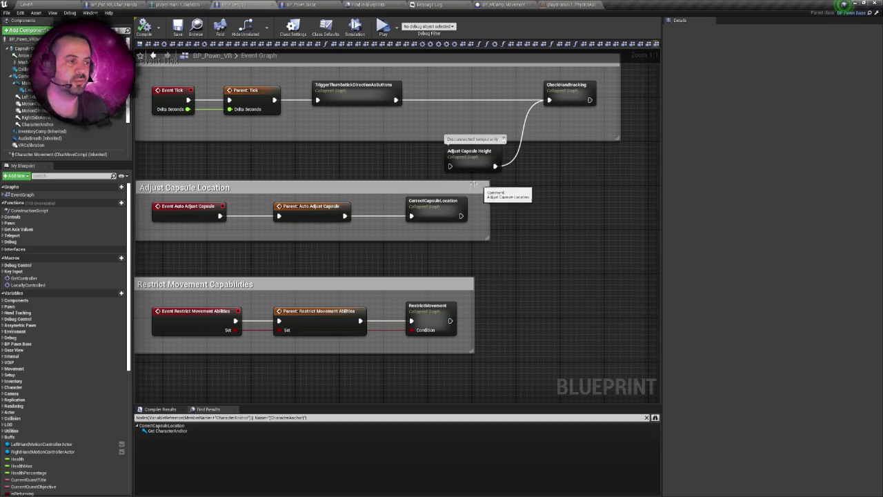
left_click(436, 201)
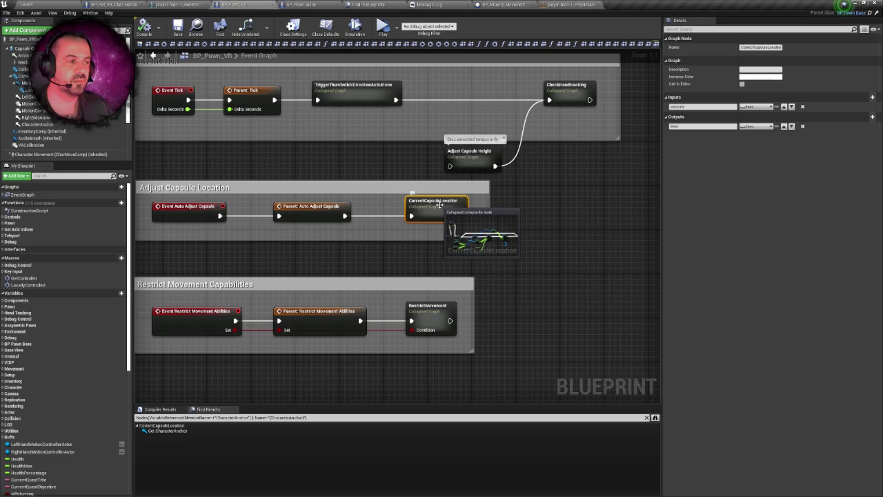
double_click(439, 204)
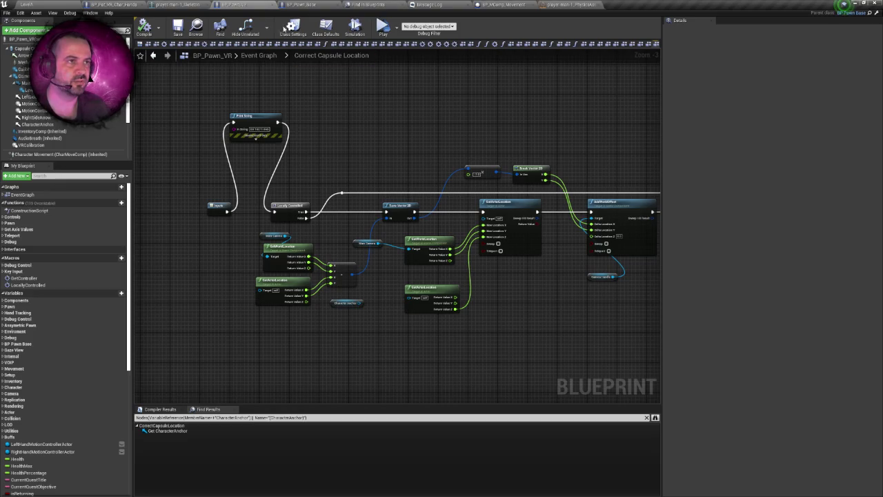
Step: Give the capsule-correction Print String yellow text and the message 'hiCorrect Capsule'
scroll(351, 122, "up", 1)
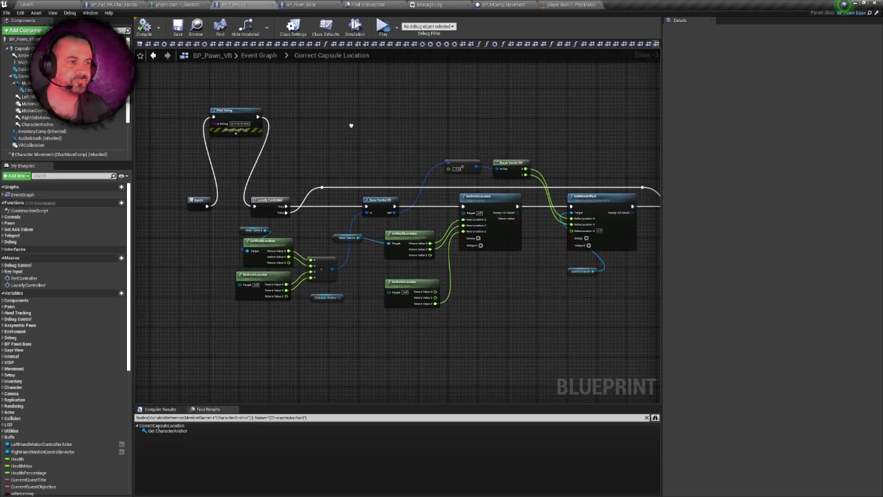
scroll(350, 123, "up", 1)
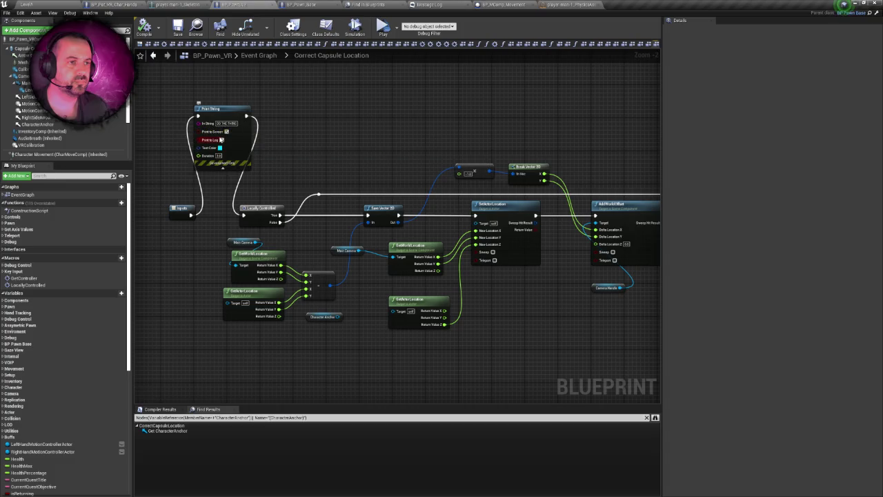
left_click(221, 135)
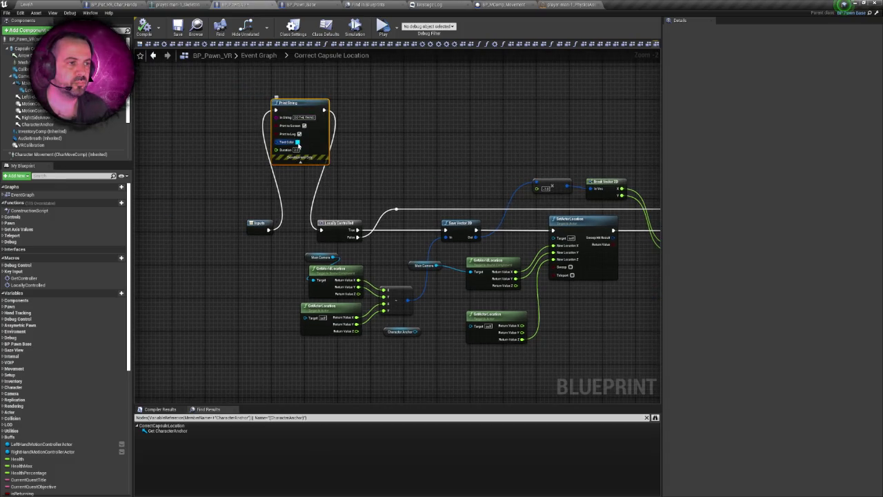
left_click(298, 141)
left_click(367, 223)
left_click(407, 310)
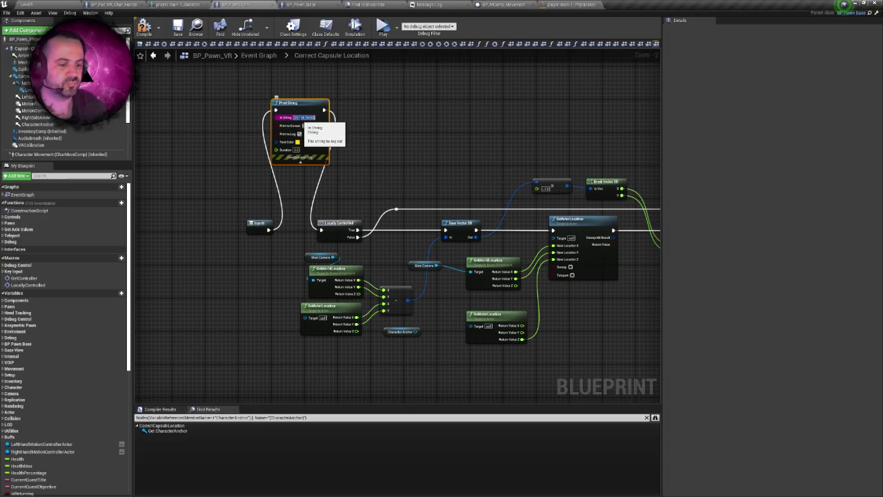
key("BackSpace")
type("hi")
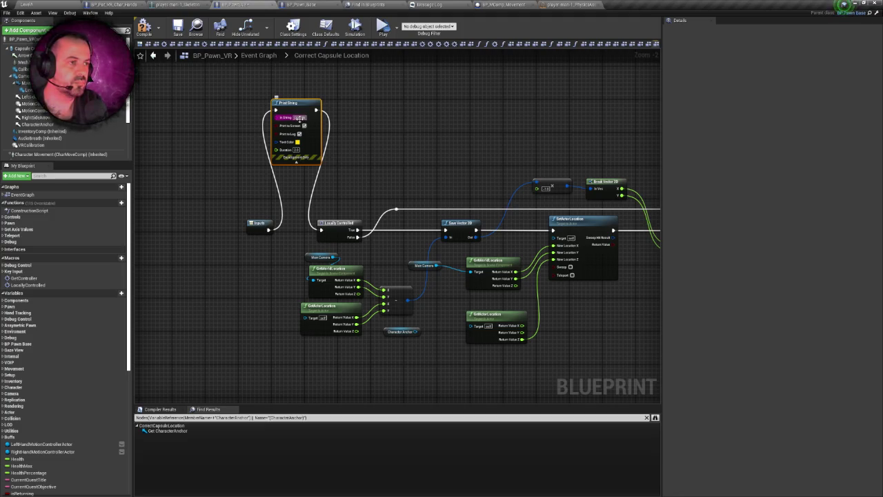
type("Correct Capsule")
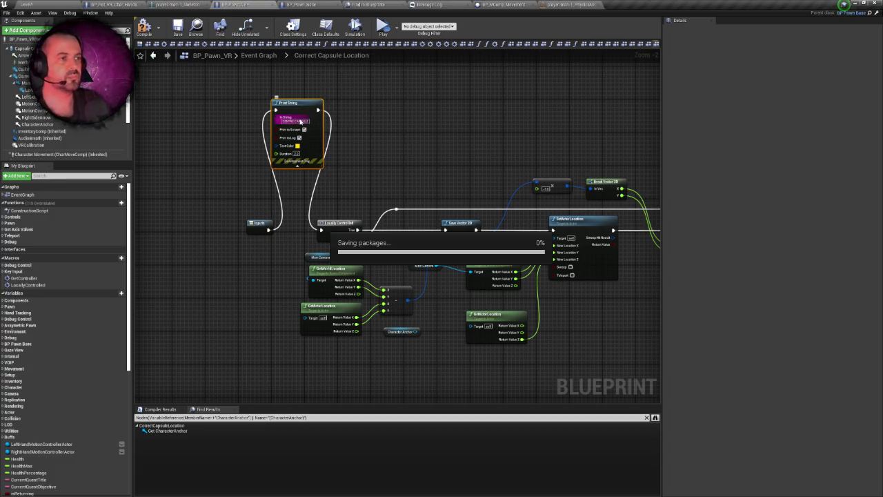
key("Return")
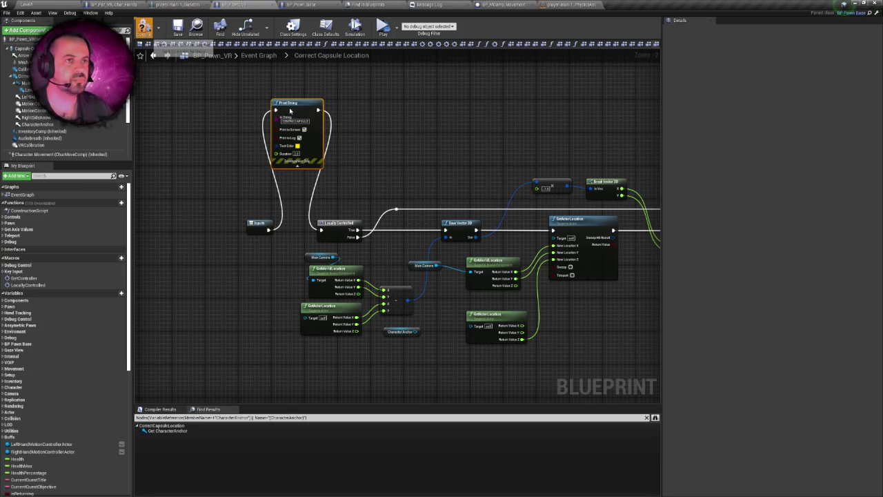
scroll(416, 142, "down", 1)
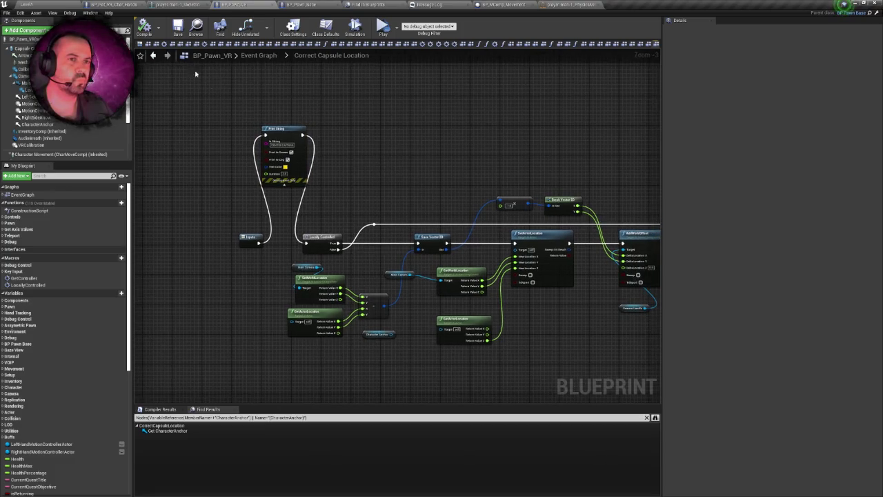
scroll(429, 185, "up", 5)
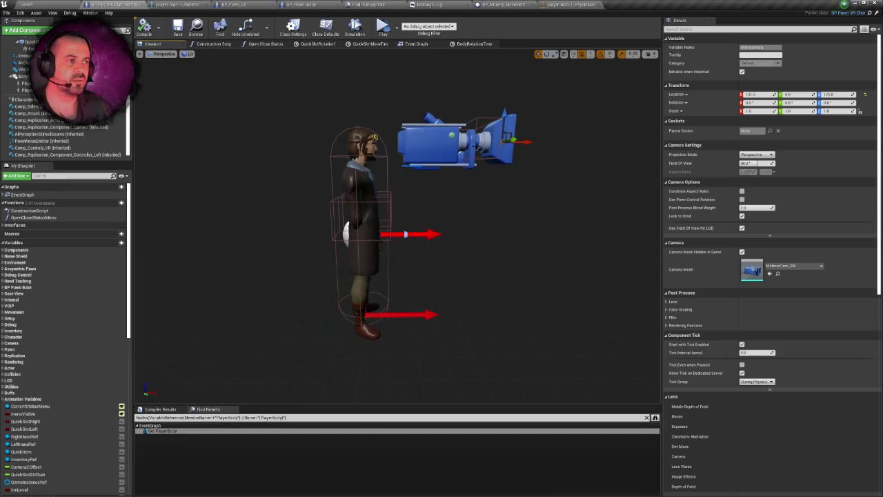
left_click_drag(359, 138, 463, 160)
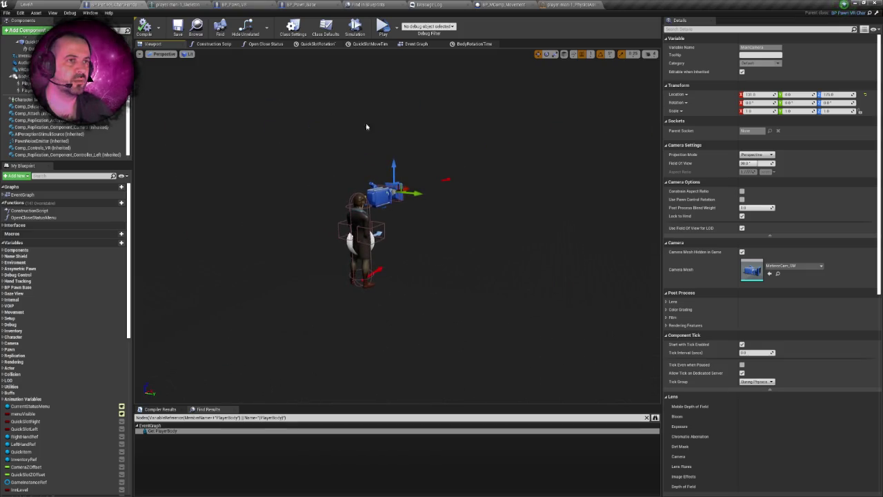
left_click(420, 44)
scroll(449, 143, "down", 3)
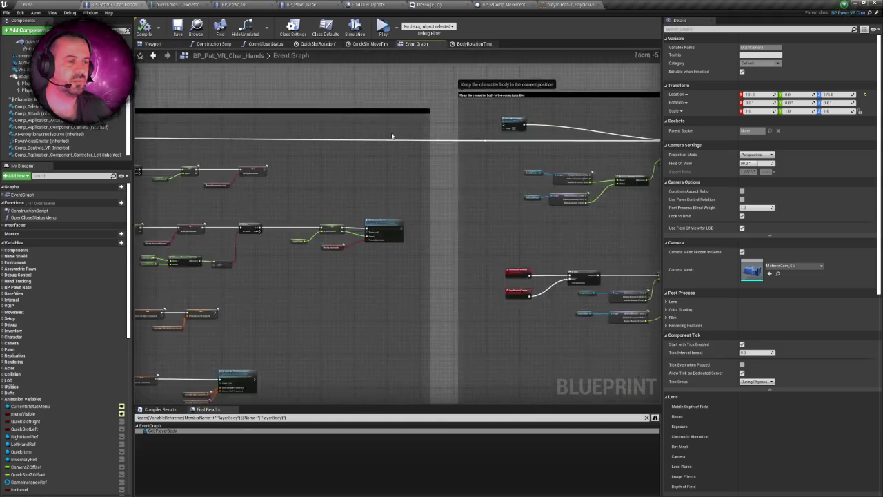
scroll(327, 157, "up", 3)
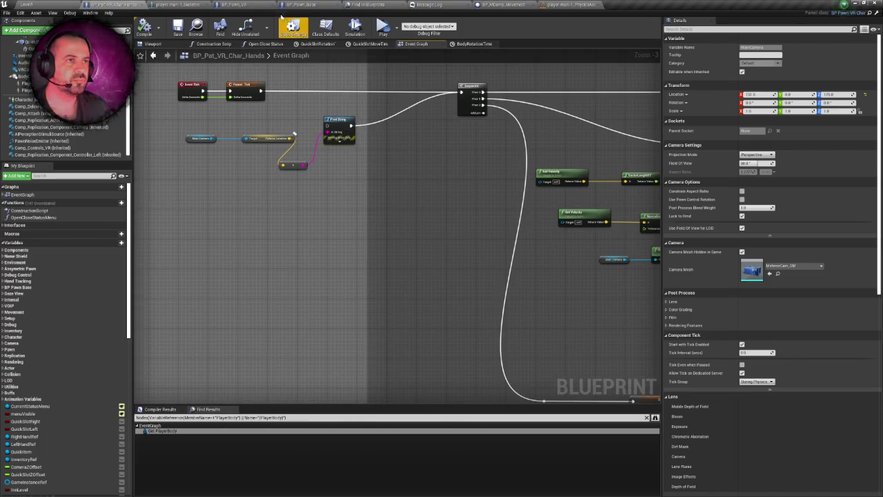
mouse_move(367, 81)
left_mouse_down()
mouse_move(360, 91)
mouse_move(407, 83)
left_mouse_up()
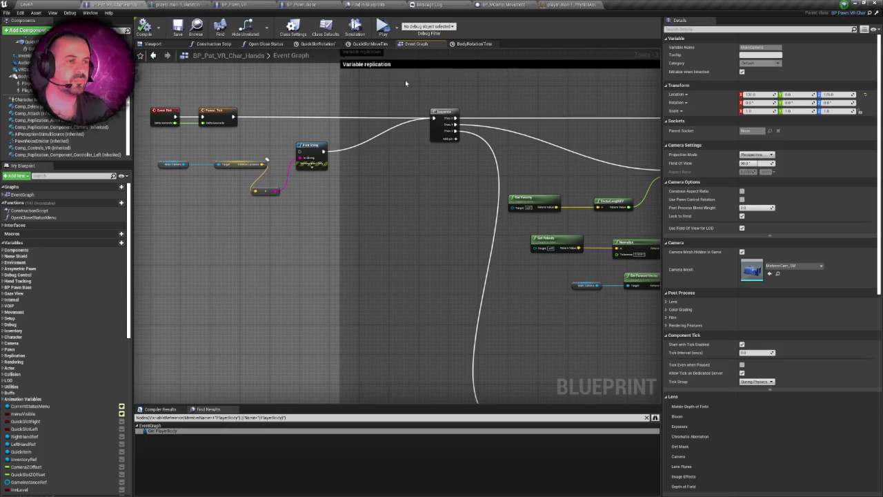
scroll(322, 107, "down", 2)
scroll(322, 108, "up", 3)
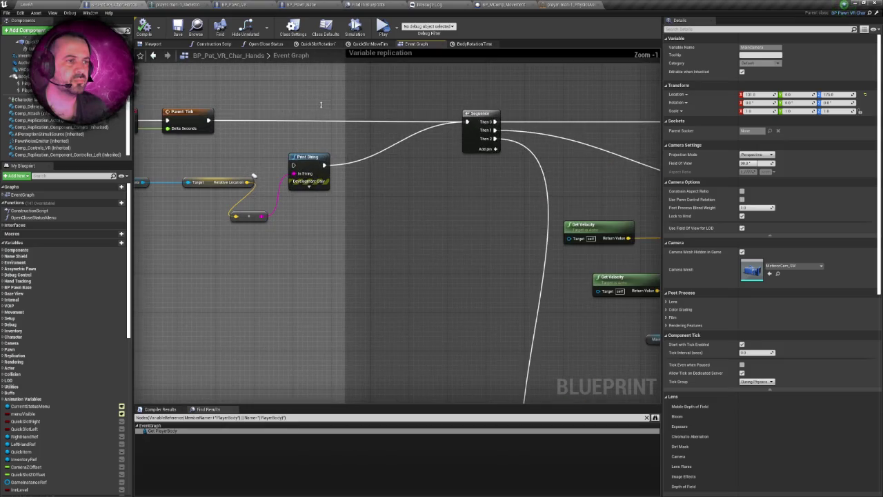
right_click(322, 108)
key("Escape")
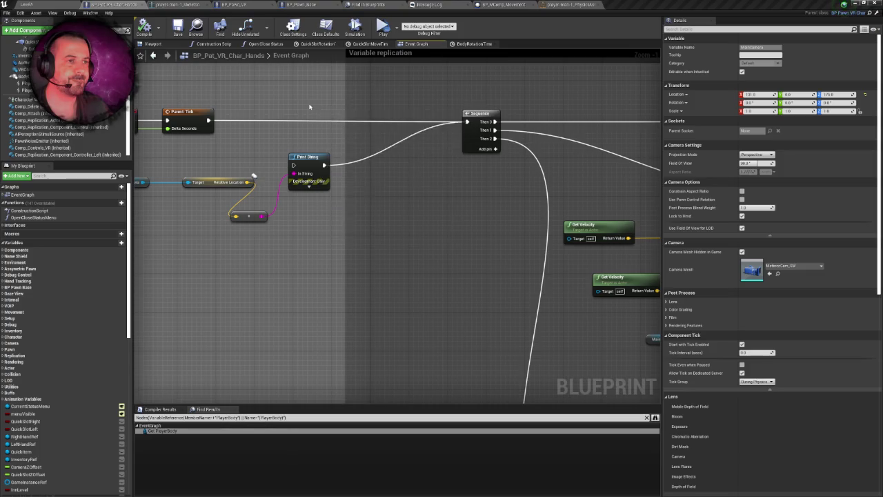
left_click_drag(322, 107, 321, 127)
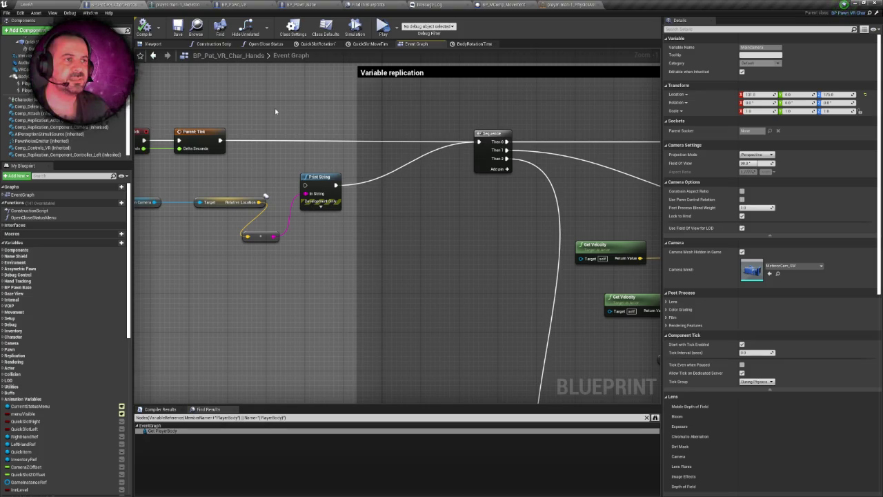
scroll(62, 90, "up", 3)
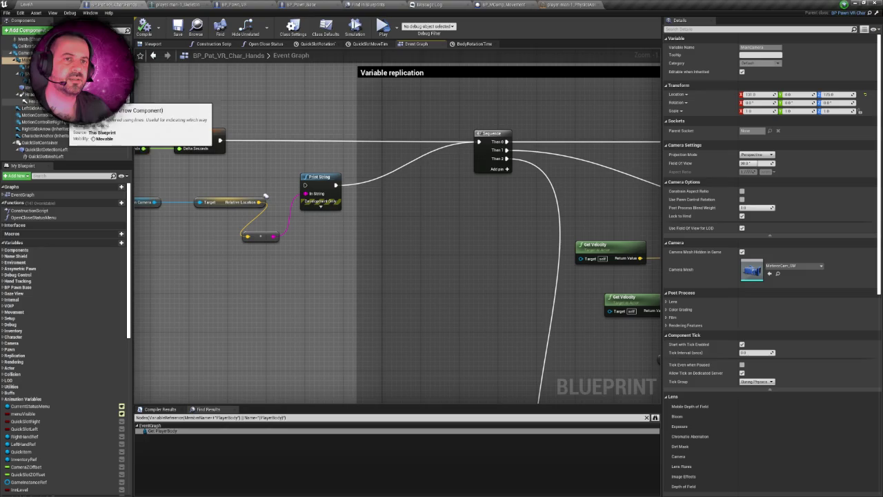
left_click(153, 44)
key("f")
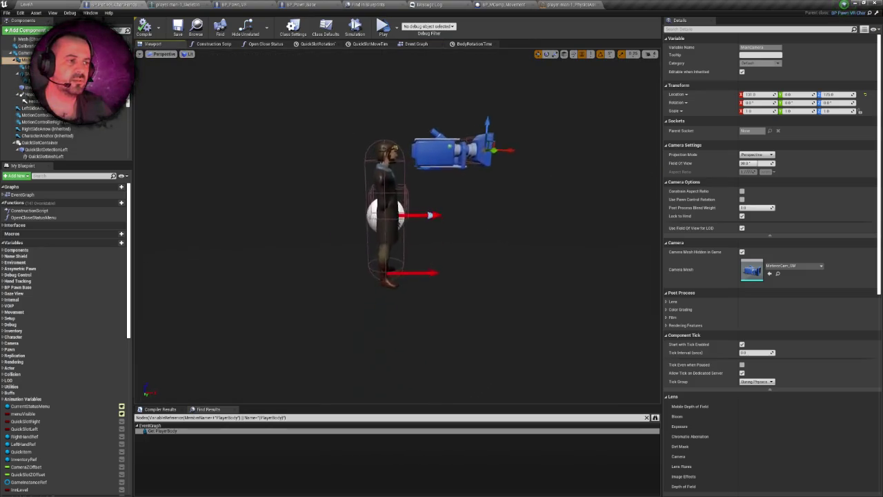
Step: Reframe the viewport around the character and camera, then go to the level editor
scroll(371, 139, "down", 5)
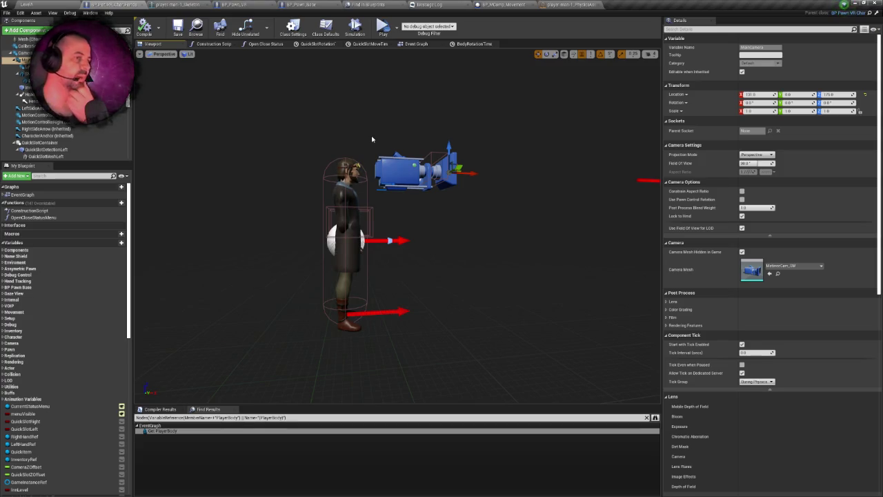
mouse_move(371, 139)
left_mouse_down()
mouse_move(376, 118)
mouse_move(382, 191)
left_mouse_up()
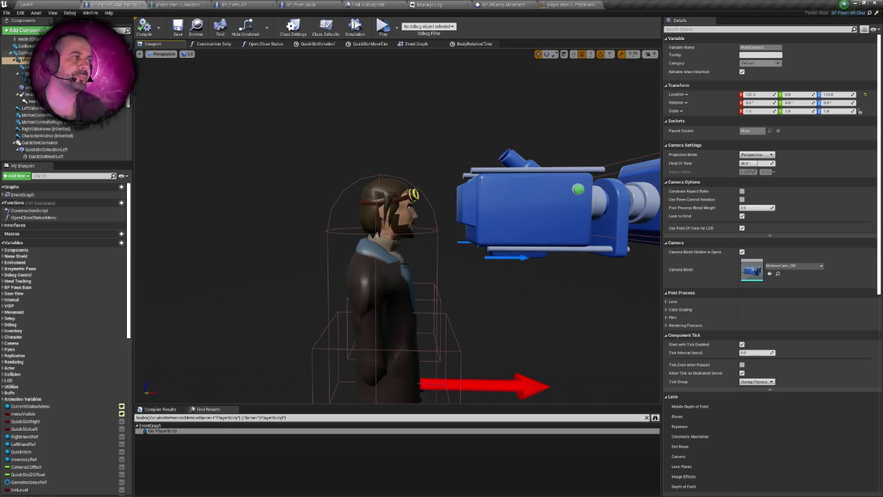
left_click(61, 3)
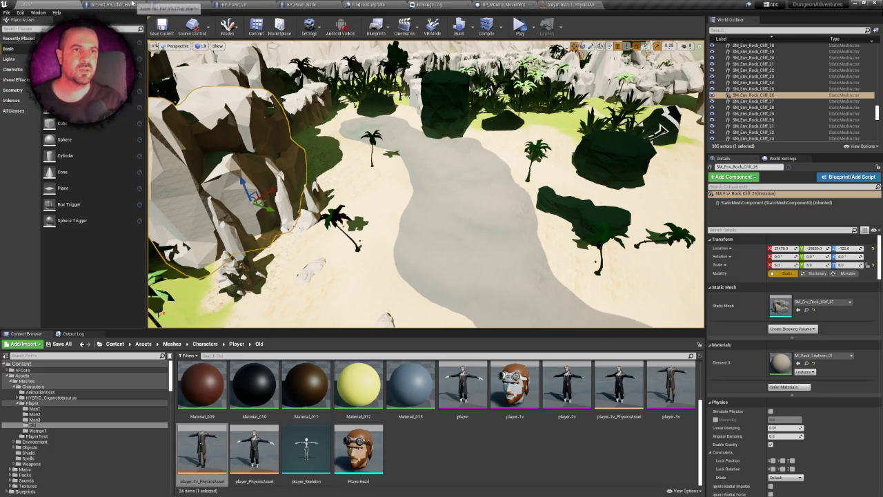
Step: Review the BP_Pawn_VR and BP_Pat_VR_Char_Hands event graphs, then return to the Level tab
left_click(235, 4)
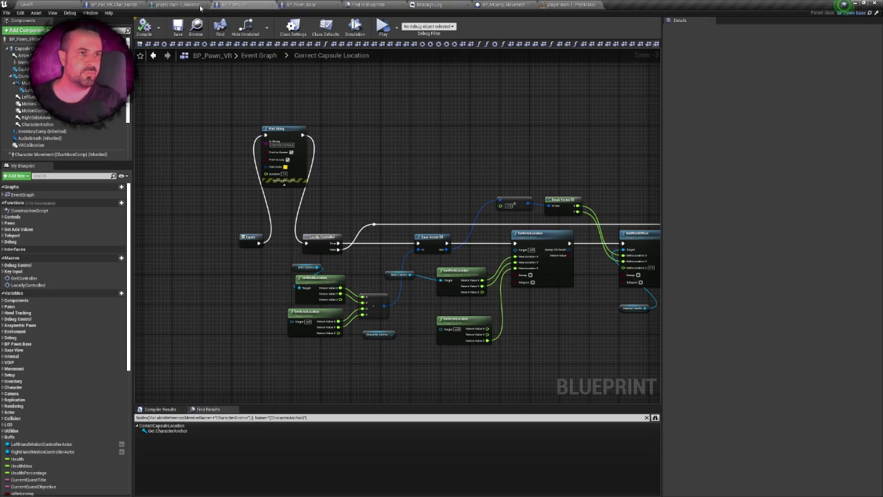
left_click(123, 4)
left_click(417, 44)
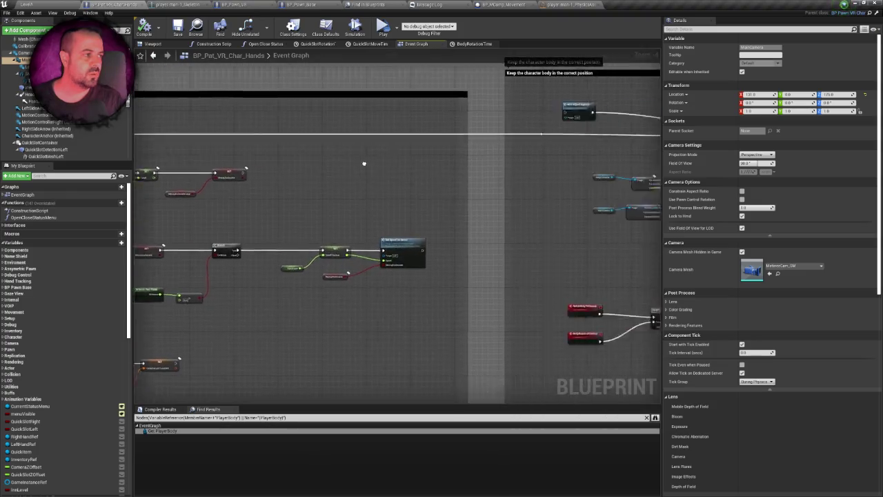
scroll(380, 171, "up", 3)
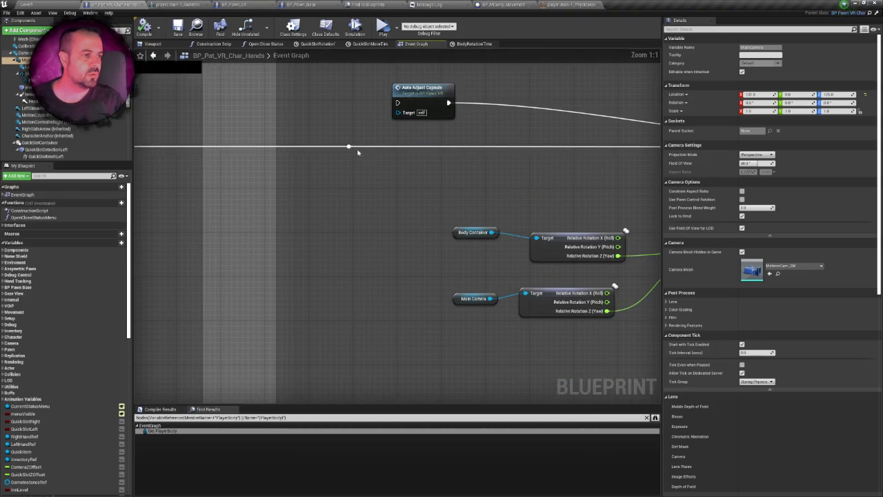
left_click(60, 4)
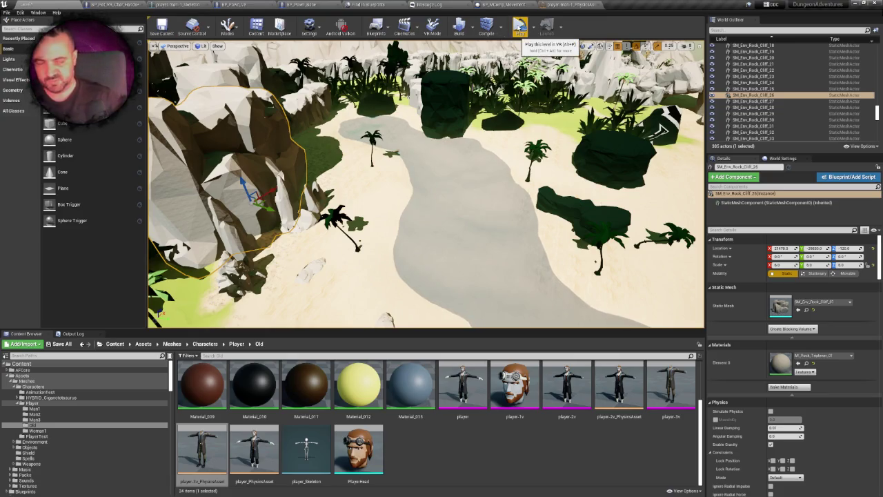
Step: Run a VR preview, then wire a value into the hands blueprint's Branch condition
left_click(519, 27)
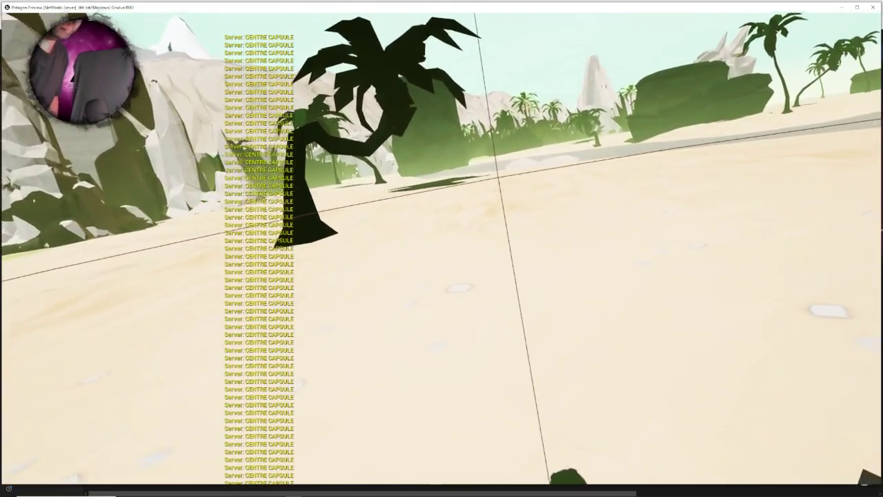
key("Escape")
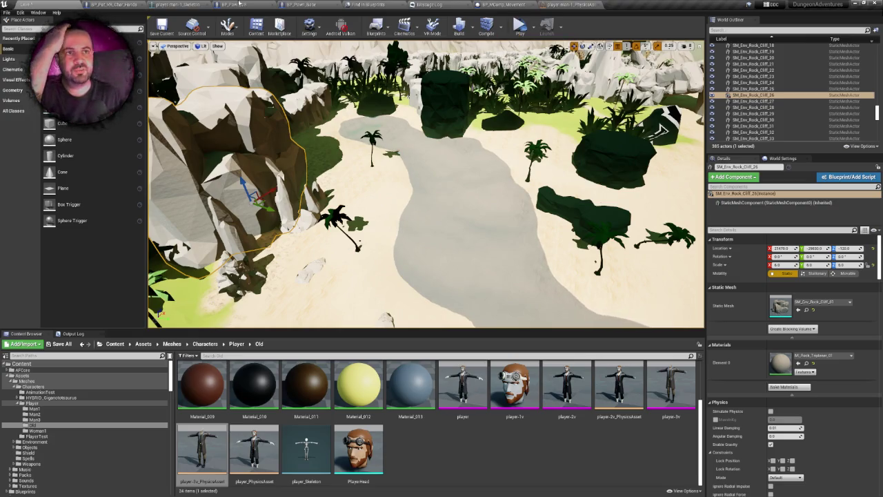
left_click(100, 4)
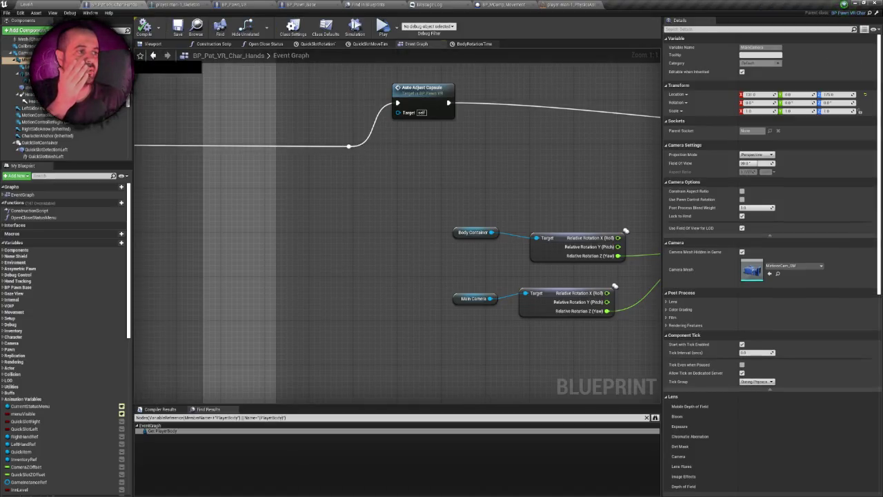
scroll(274, 147, "down", 1)
mouse_move(264, 147)
left_mouse_down()
mouse_move(654, 147)
mouse_move(532, 149)
left_mouse_up()
left_click(49, 3)
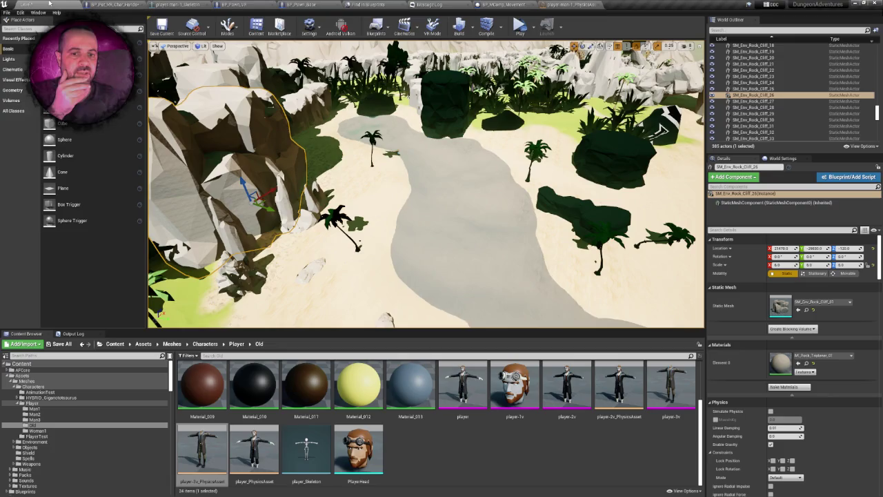
Step: Launch another VR preview of the island level, then select the water plane
left_click(523, 32)
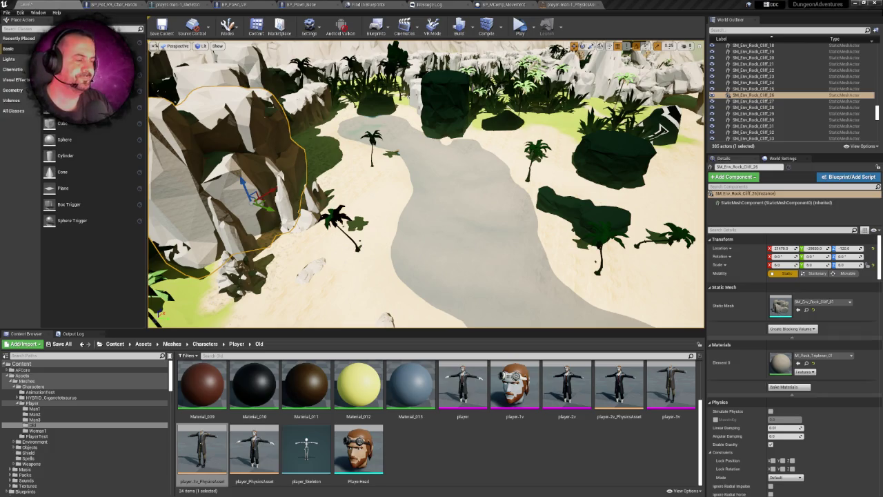
left_click(428, 196)
Step: Wire Character Anchor into GetWorldLocation's Target instead of Main Camera, then save and compile BP_Pawn_VR
left_click(255, 4)
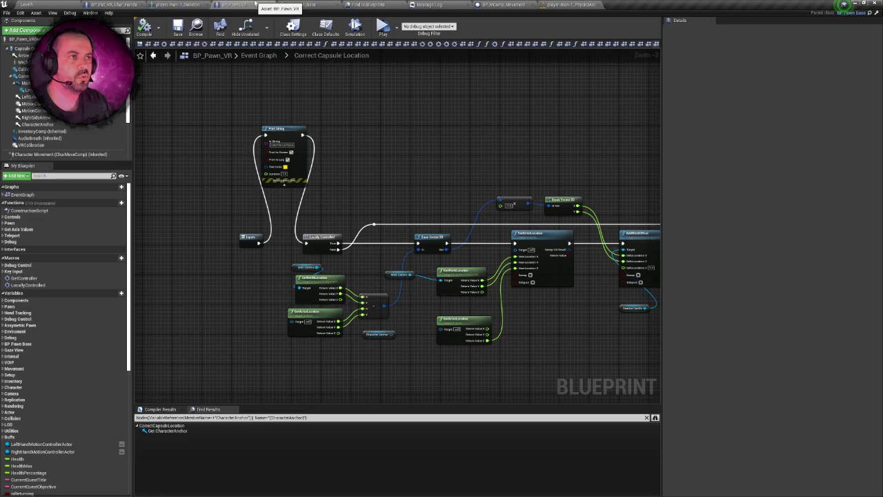
left_click_drag(447, 185, 381, 117)
scroll(403, 144, "up", 3)
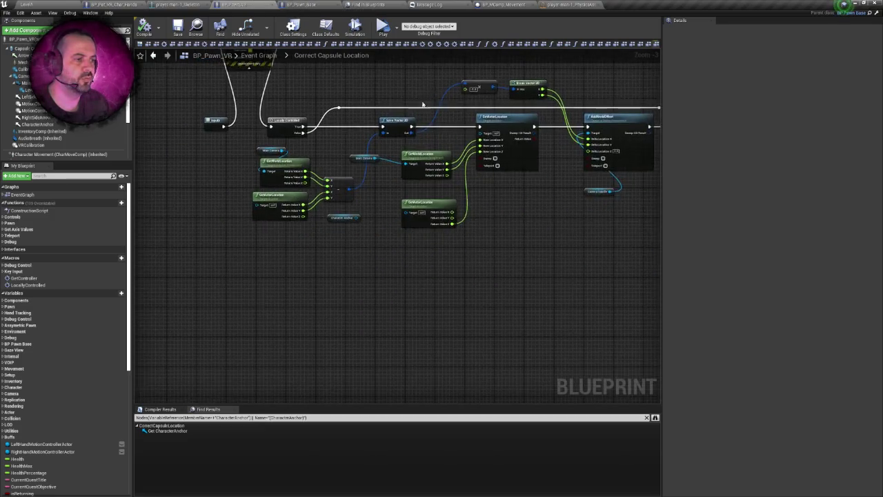
mouse_move(339, 255)
left_mouse_down()
mouse_move(395, 191)
mouse_move(422, 175)
left_mouse_up()
key("ctrl+s")
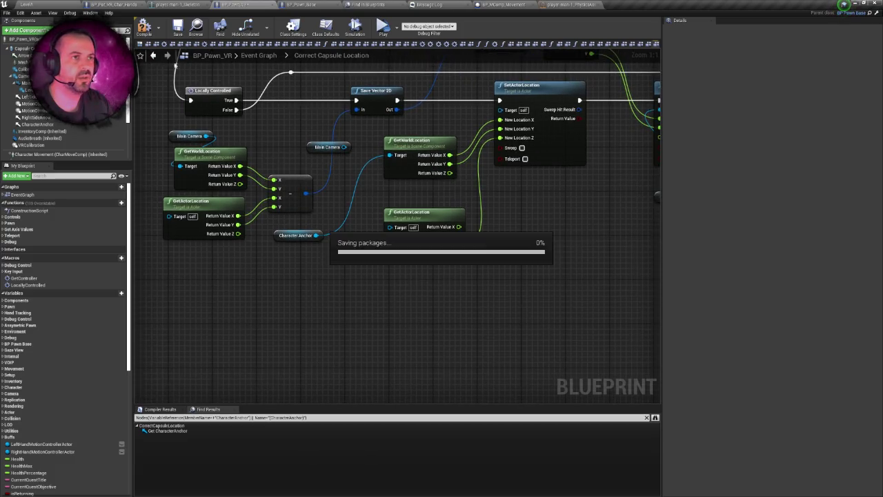
key("F7")
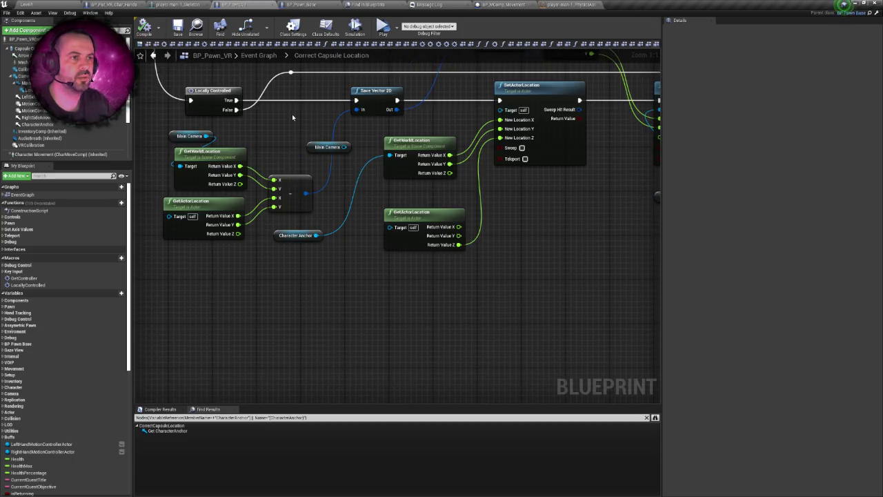
left_click_drag(292, 114, 301, 132)
Step: Check the camera and character in the hands blueprint's 3D preview, then return to the level
left_click(120, 3)
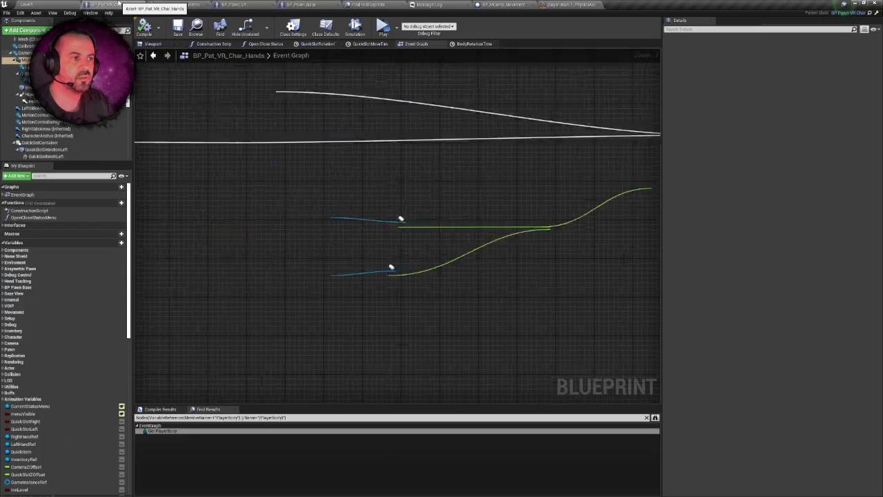
left_click_drag(250, 90, 261, 100)
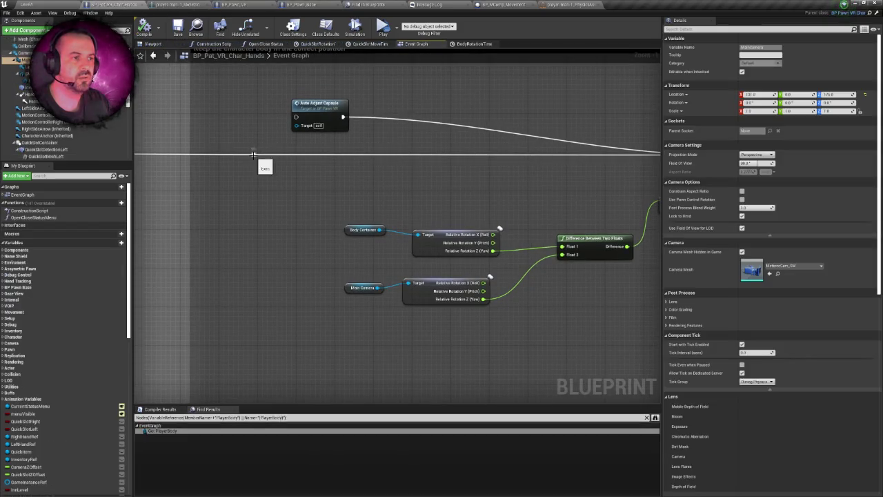
left_click_drag(379, 124, 323, 121)
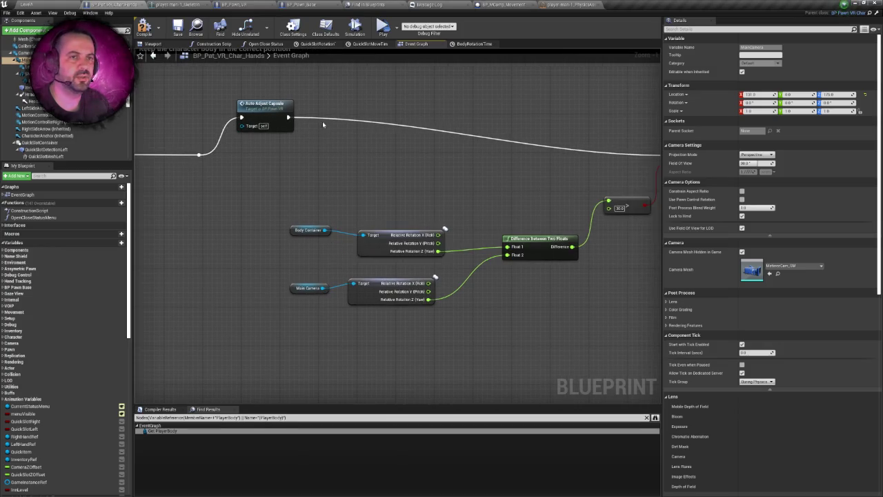
left_click(153, 44)
left_click_drag(386, 138, 419, 152)
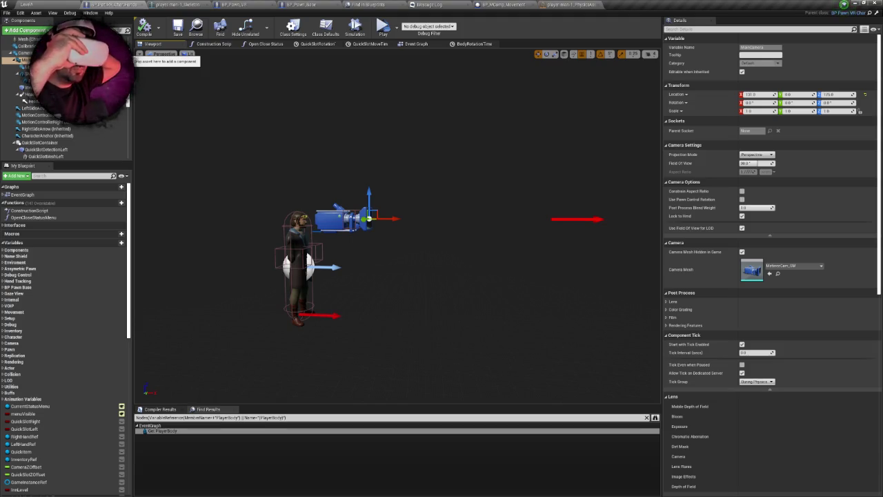
left_click(26, 4)
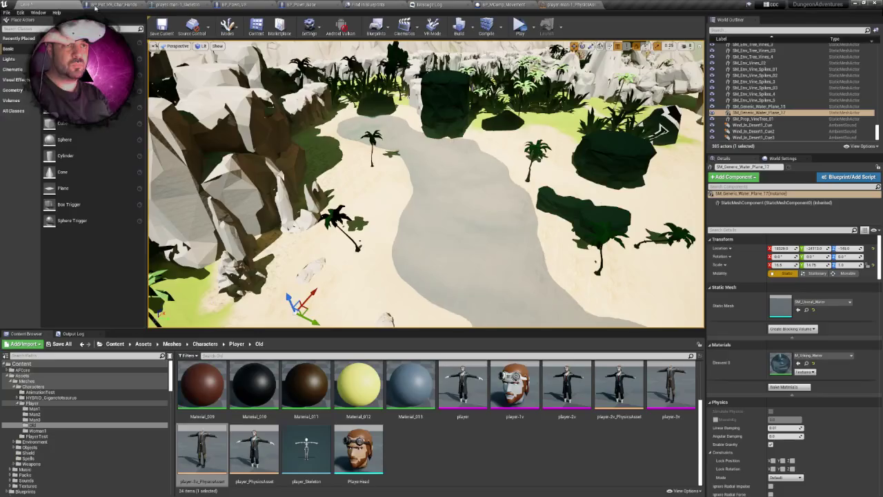
left_click(521, 26)
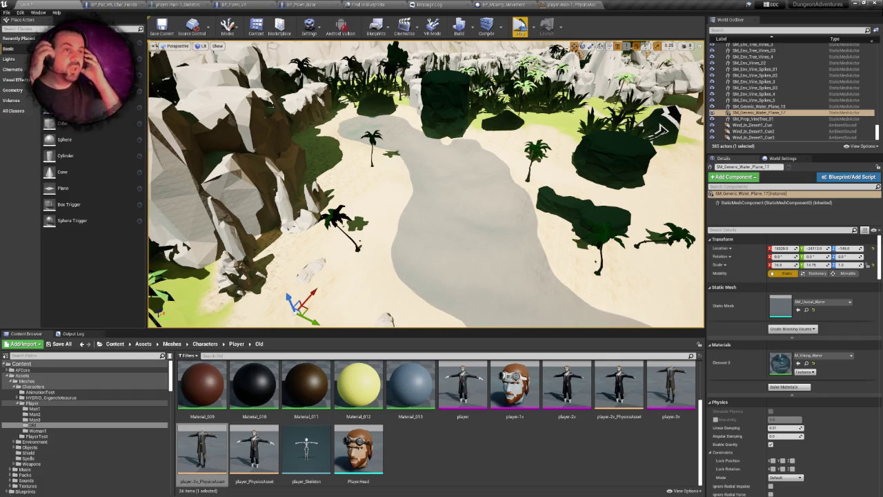
left_click(112, 5)
Step: Paste a copy of the Character Anchor getter and wire it into the left GetWorldLocation's Target
left_click(233, 4)
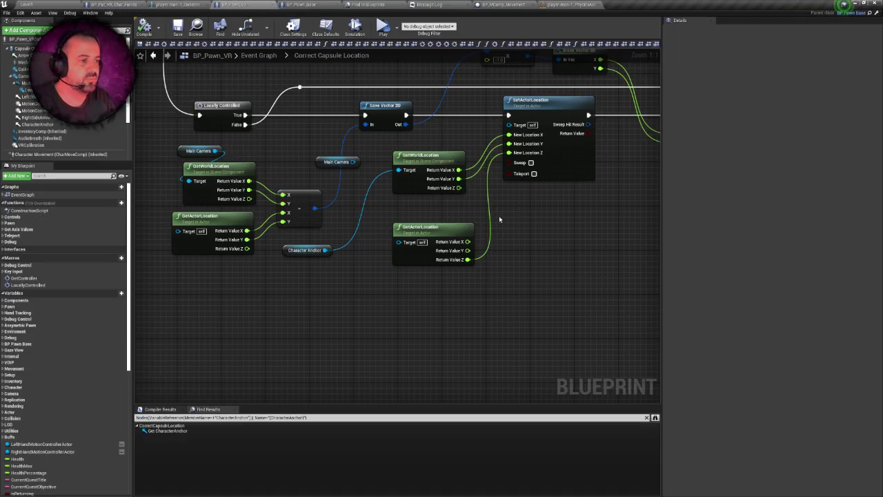
right_click(379, 232)
key("Escape")
scroll(415, 227, "down", 1)
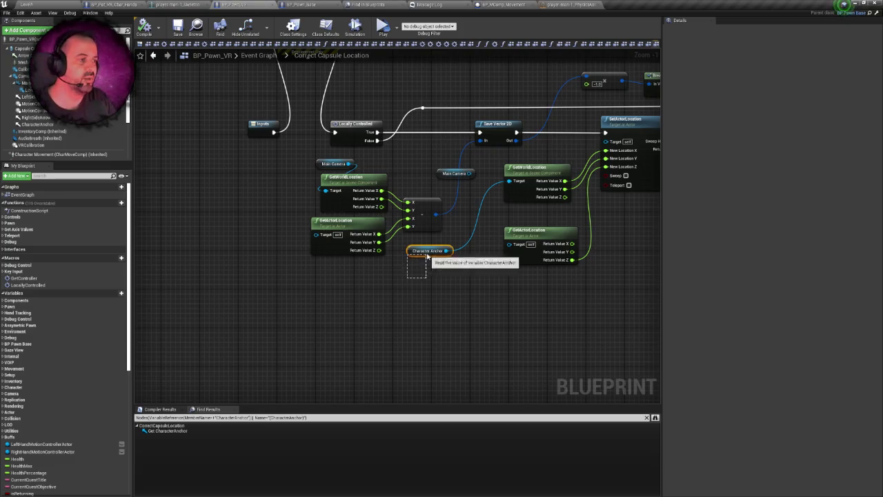
left_click(414, 251)
left_click(250, 181)
key("ctrl+v")
left_click_drag(328, 187, 360, 195)
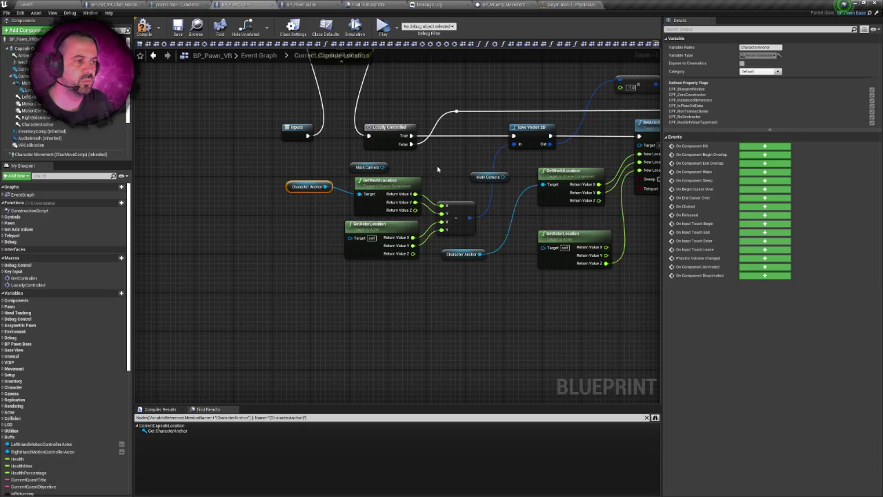
Step: Compile BP_Pawn_VR and switch back to the Level1 editor
scroll(358, 190, "down", 2)
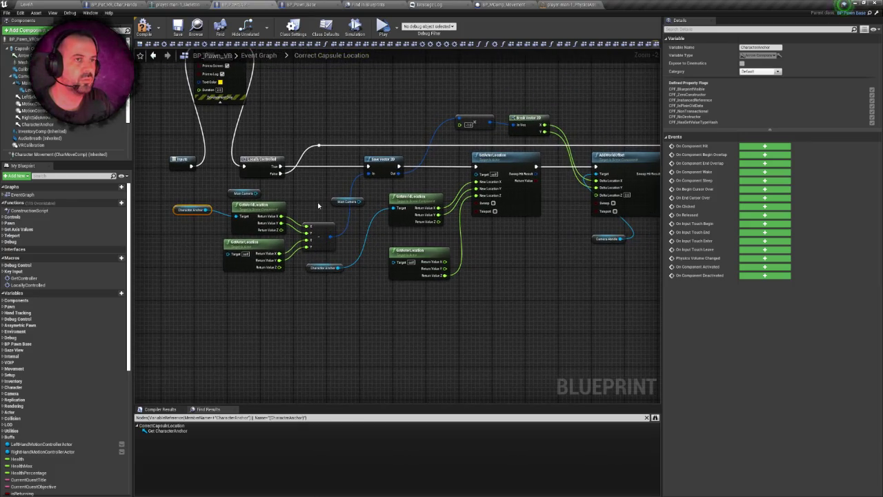
left_click(147, 34)
mouse_move(371, 113)
left_mouse_down()
mouse_move(285, 110)
mouse_move(388, 105)
left_mouse_up()
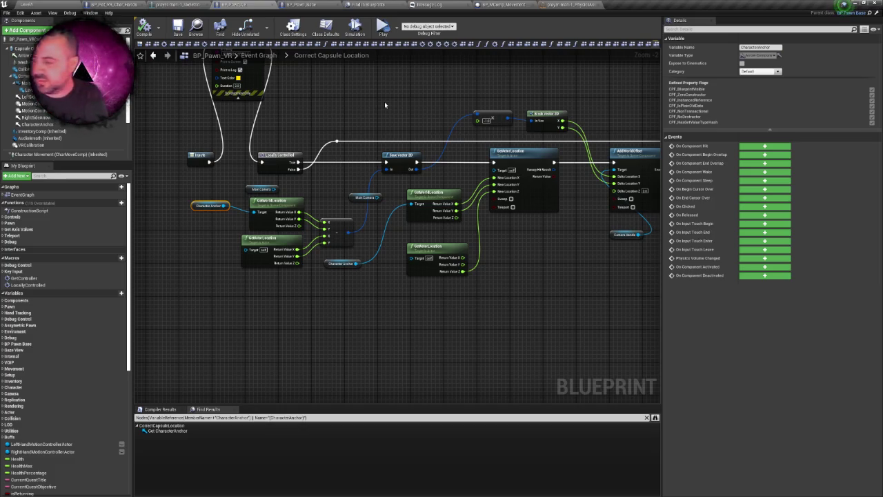
left_click(70, 3)
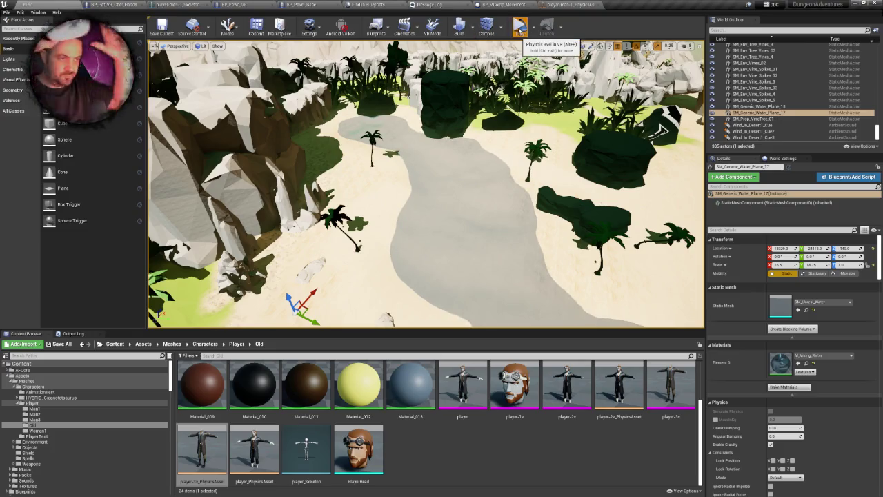
left_click(520, 29)
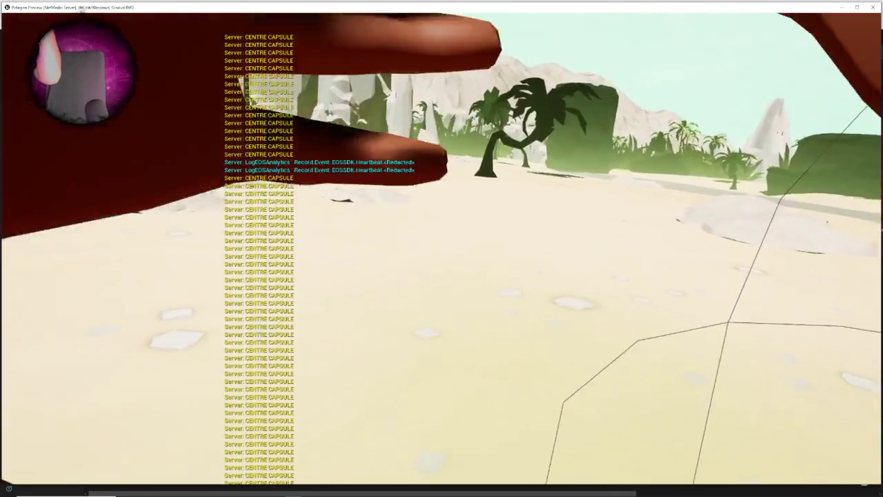
key("Escape")
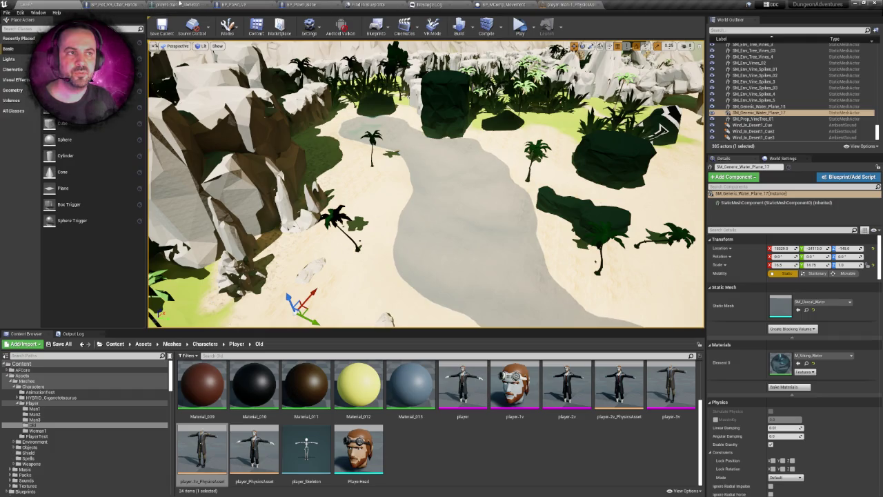
Step: Look over the BP_Pawn_VR graph and the hands viewport, then show BP_Pawn_VR's component preview
left_click(266, 4)
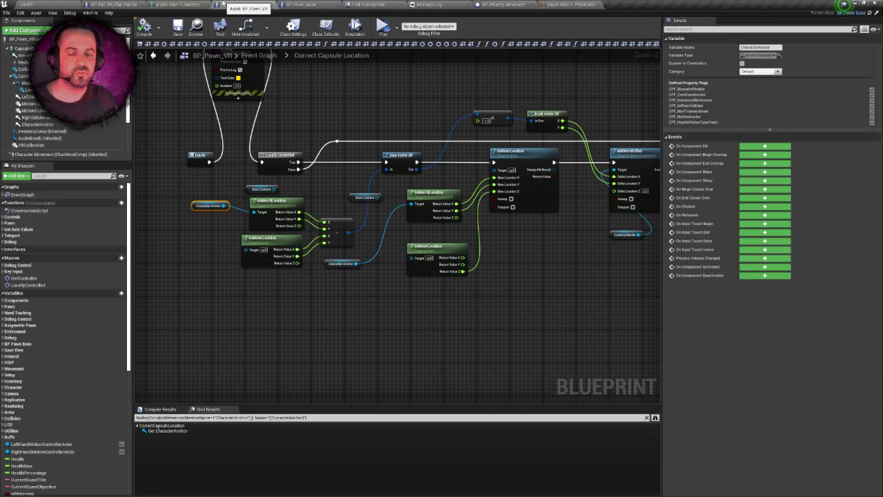
left_click(114, 5)
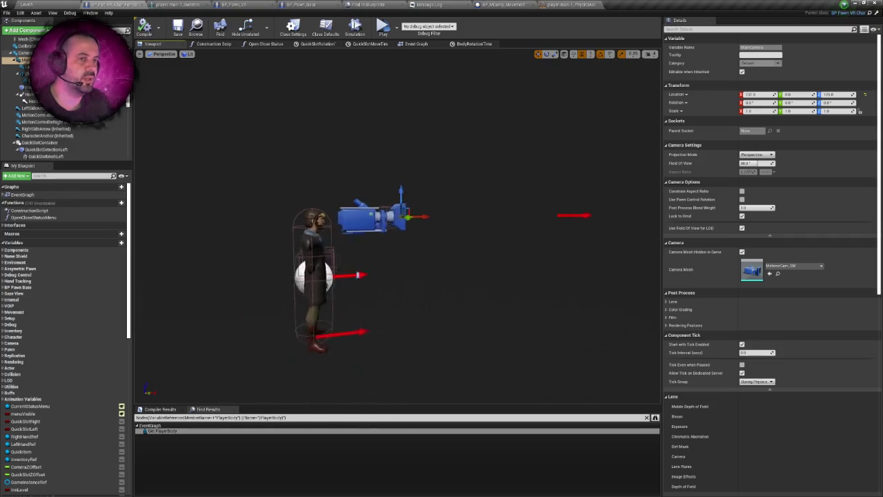
scroll(98, 130, "down", 3)
scroll(83, 127, "up", 4)
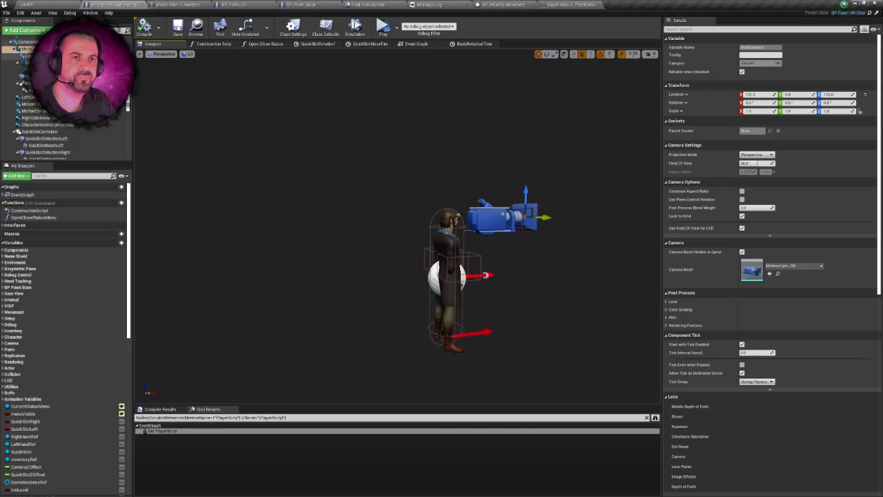
scroll(67, 132, "down", 1)
scroll(67, 132, "up", 2)
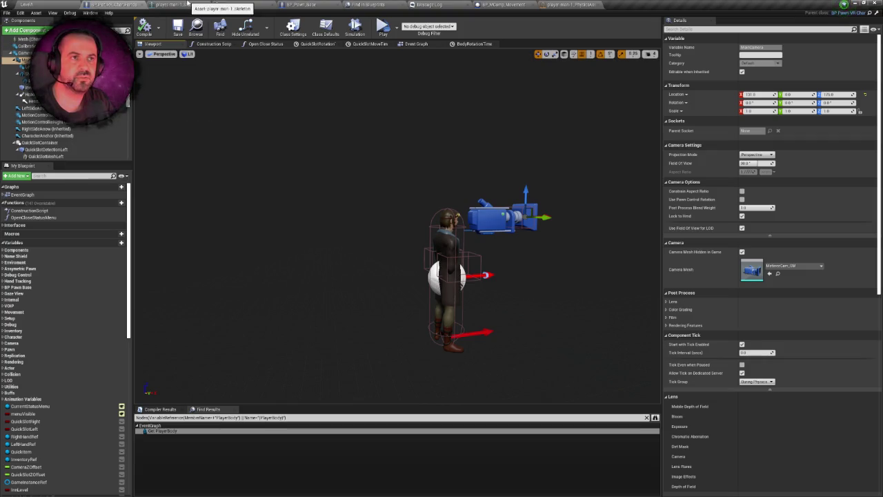
left_click(229, 4)
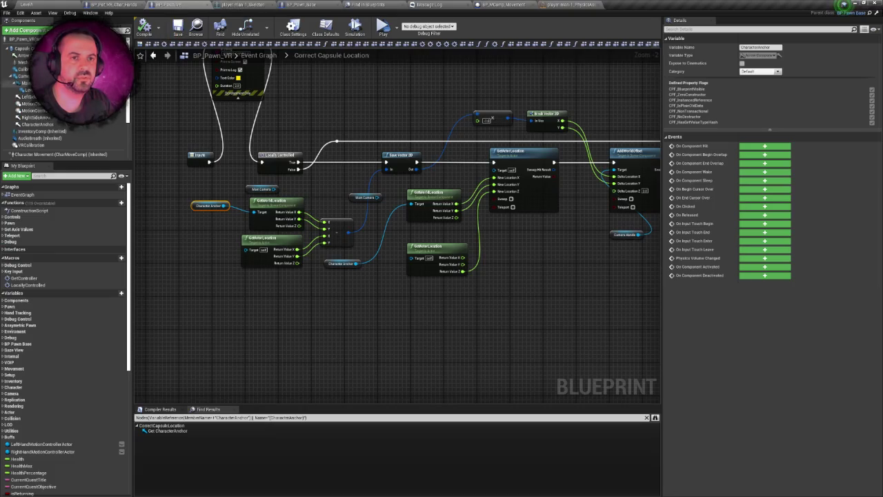
scroll(68, 124, "down", 1)
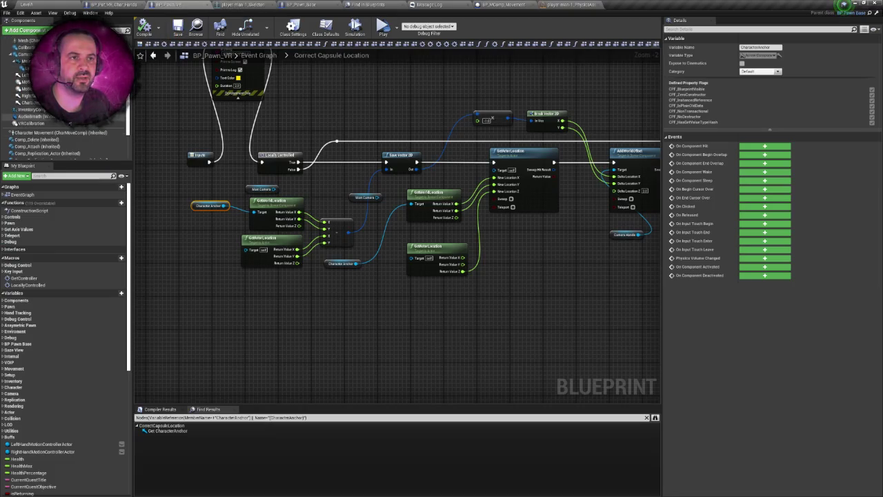
left_click(142, 46)
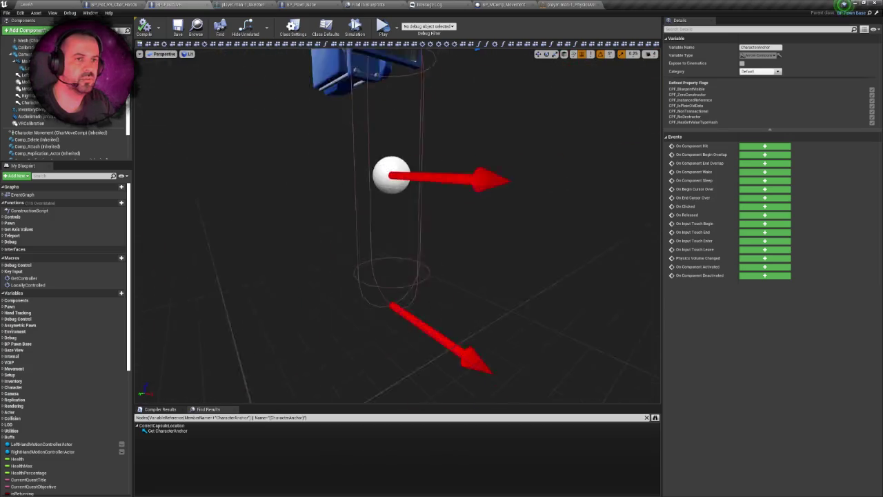
Step: Attach CharacterAnchor to MainCamera in the Components list and save
left_click(42, 102)
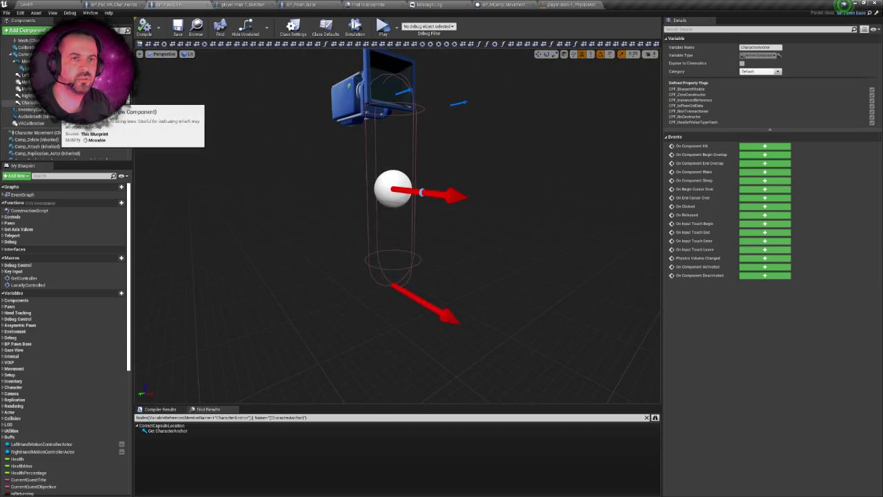
left_click_drag(41, 127, 28, 82)
key("ctrl+s")
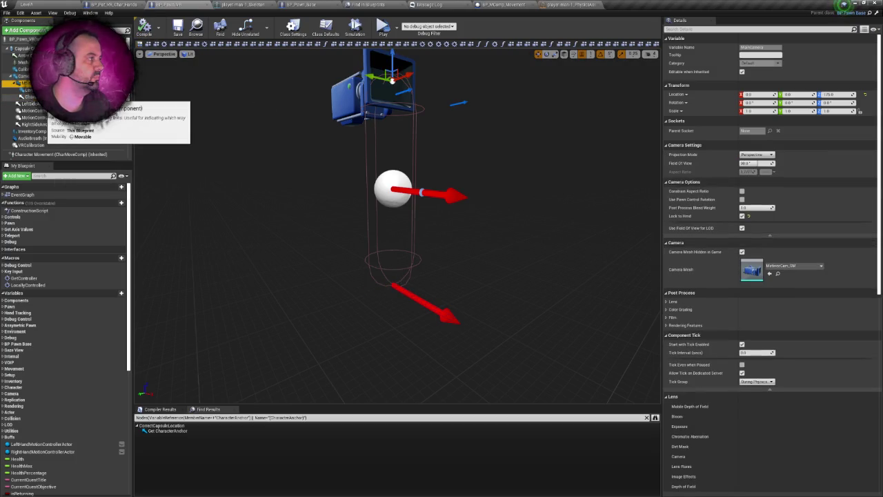
Step: Set CharacterAnchor's Location Z to 0 and save BP_Pawn_VR
left_click(22, 97)
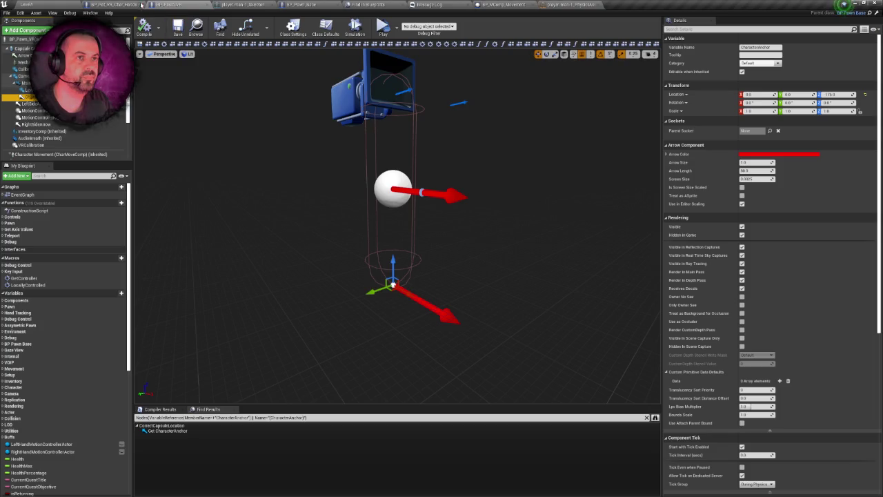
left_click(830, 94)
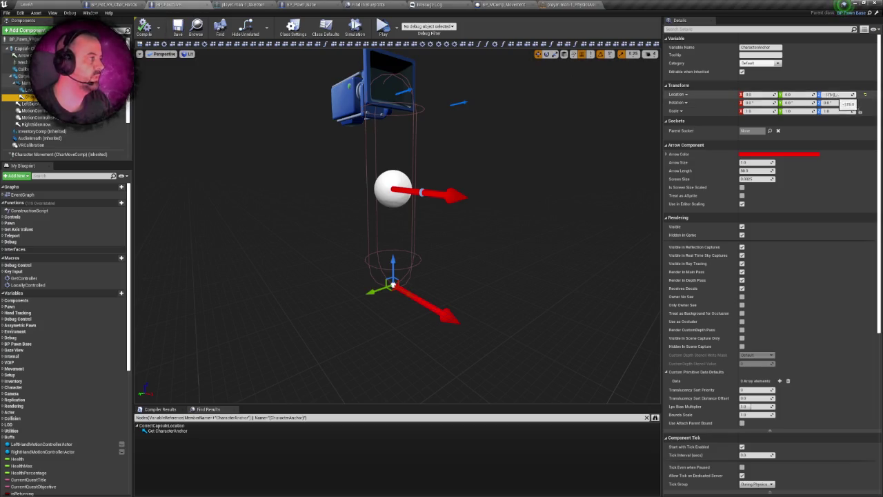
type("0")
key("Return")
key("ctrl+s")
left_click(126, 4)
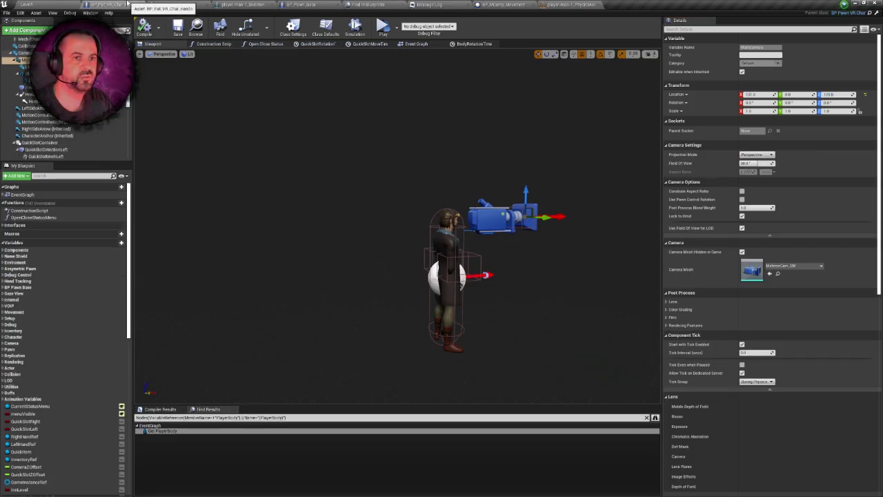
Step: Set the hands character's MainCamera Location X to 100
left_click_drag(274, 104, 161, 104)
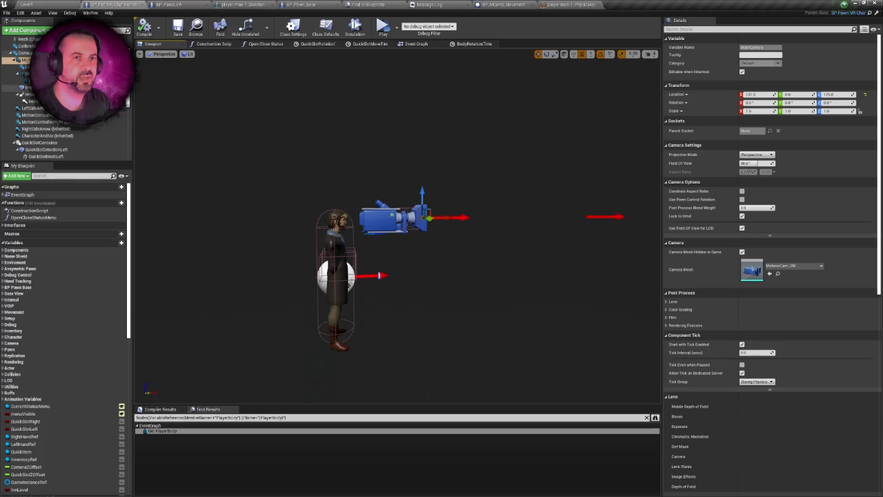
scroll(379, 191, "up", 5)
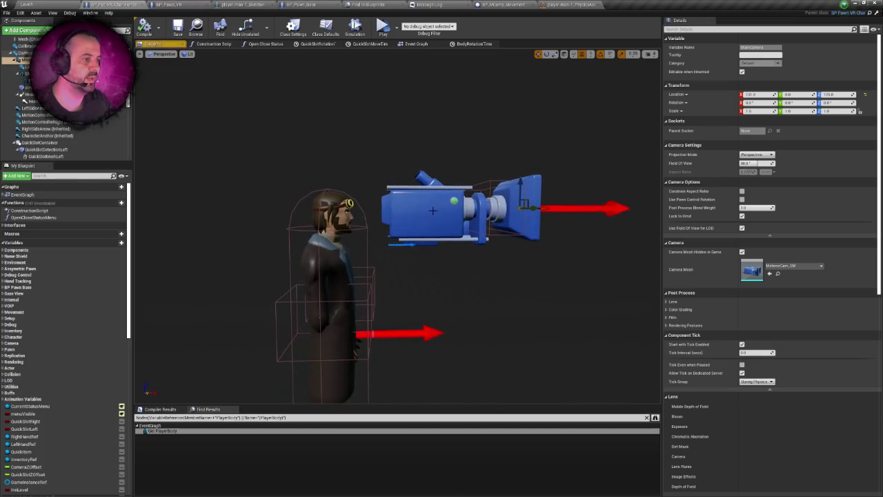
right_click(117, 4)
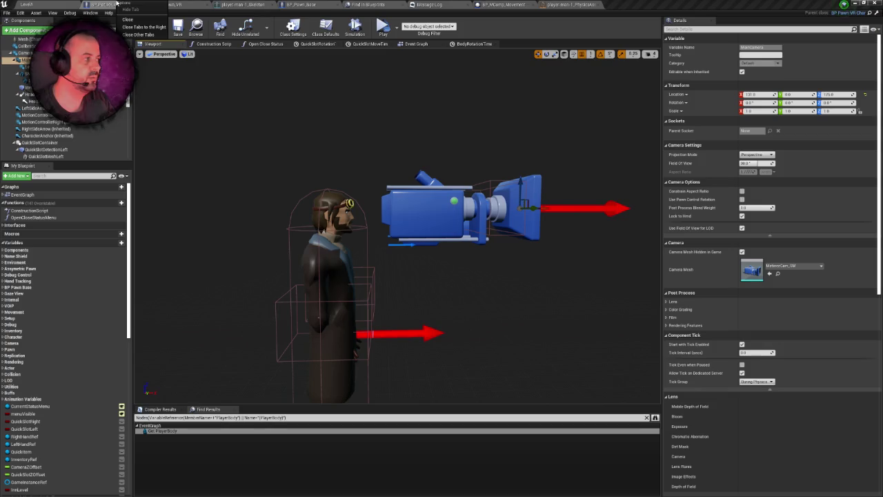
left_click(757, 94)
type("00")
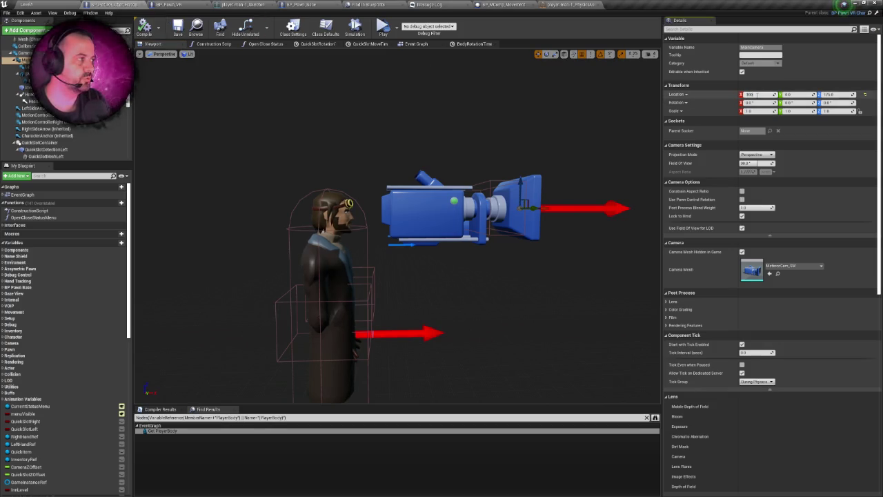
key("Return")
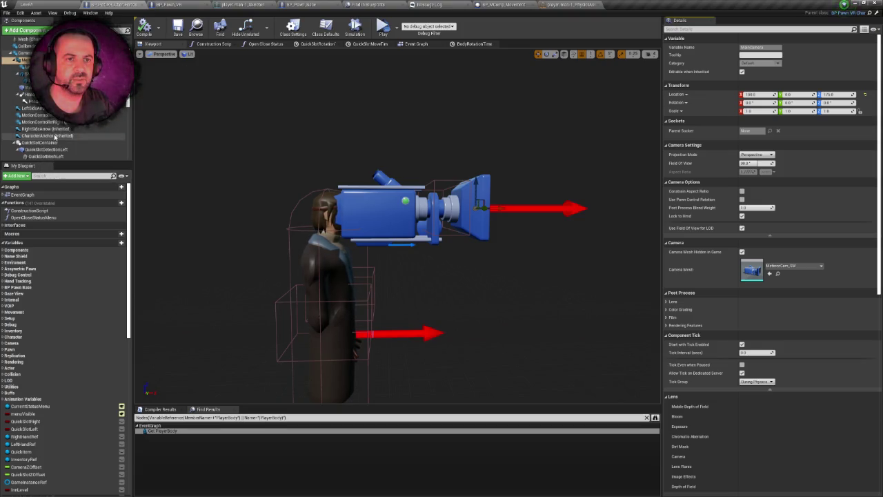
Step: Set the CharacterAnchor's Location X to -100
left_click(48, 136)
left_click(754, 94)
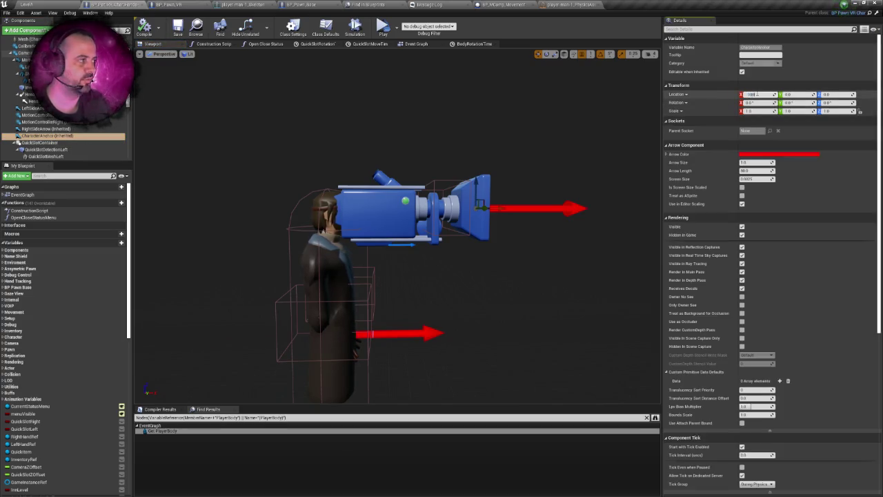
type("-100")
key("Return")
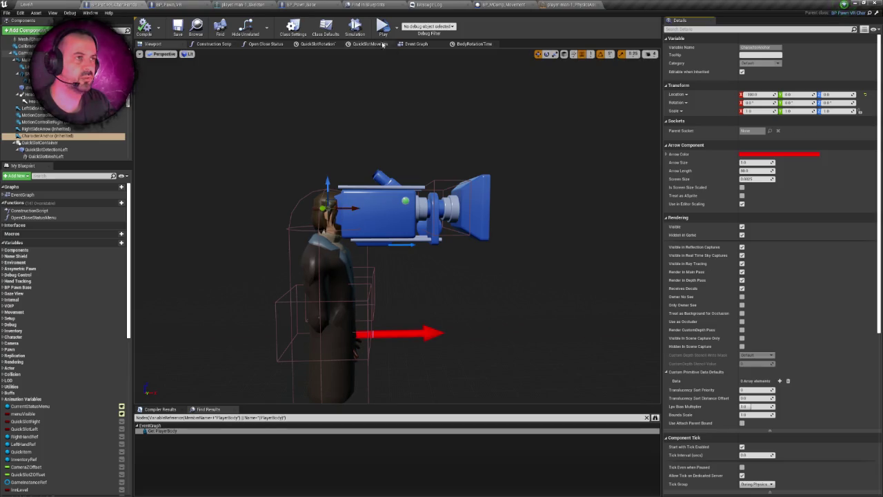
left_click(197, 4)
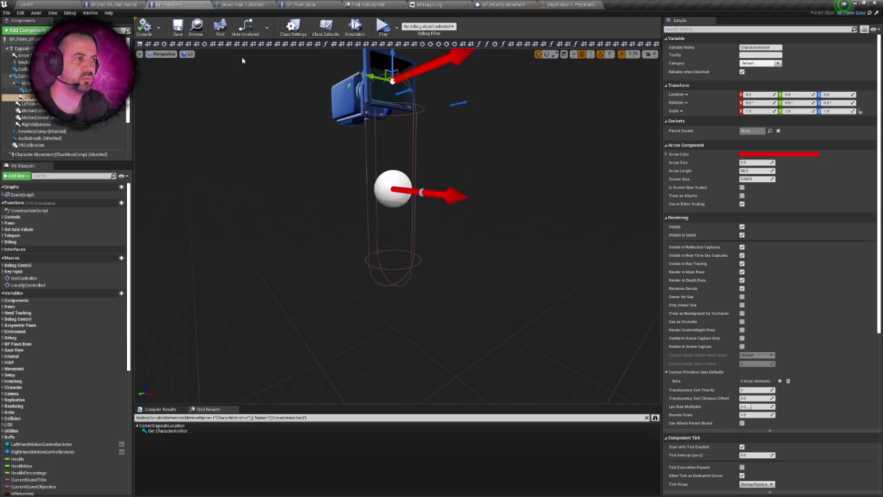
Step: Open the CorrectCapsuleLocation collapsed graph from BP_Pawn_VR's Event Graph
right_click(186, 3)
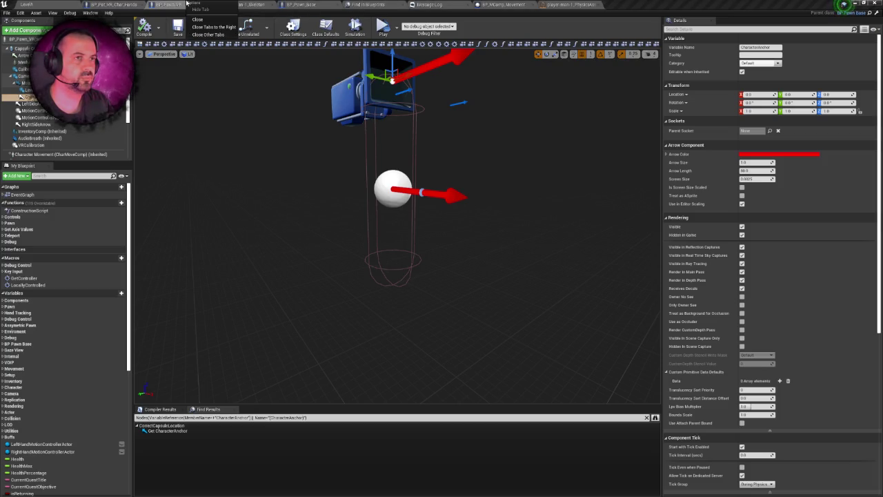
left_click(180, 4)
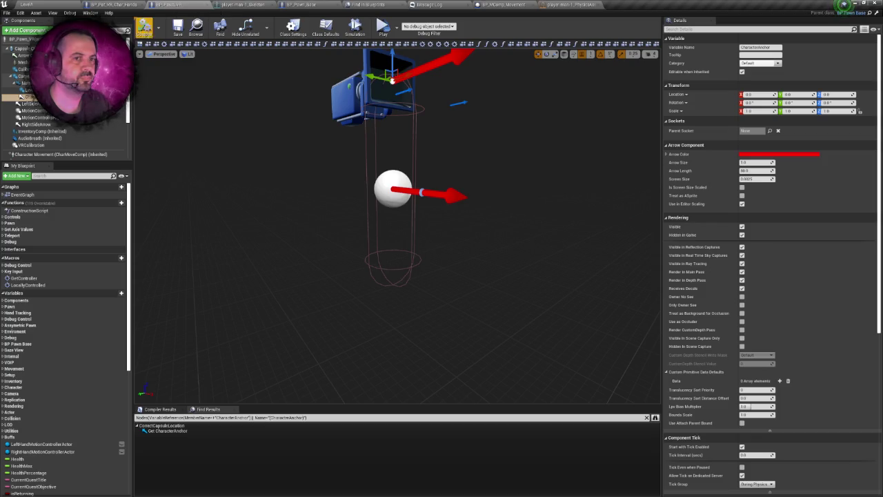
double_click(24, 195)
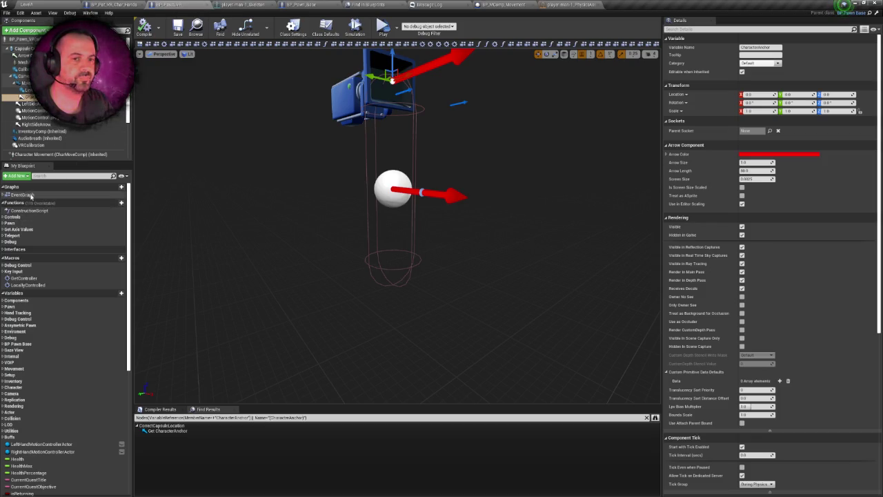
scroll(403, 222, "up", 11)
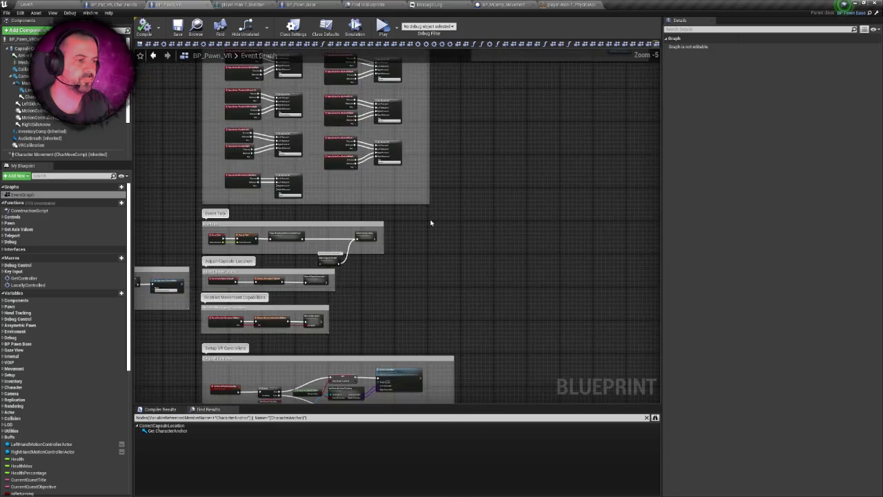
scroll(490, 185, "down", 3)
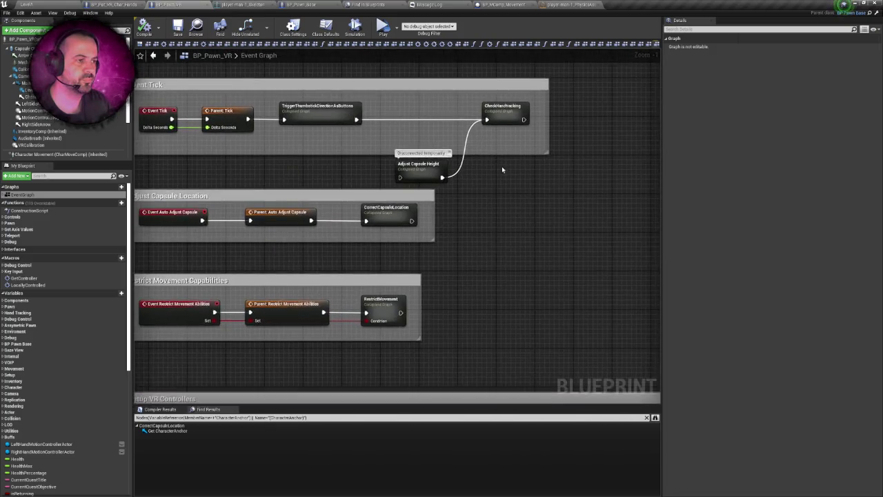
double_click(410, 210)
Step: Nudge the Main Camera getter left and save the modified blueprints
scroll(280, 189, "up", 1)
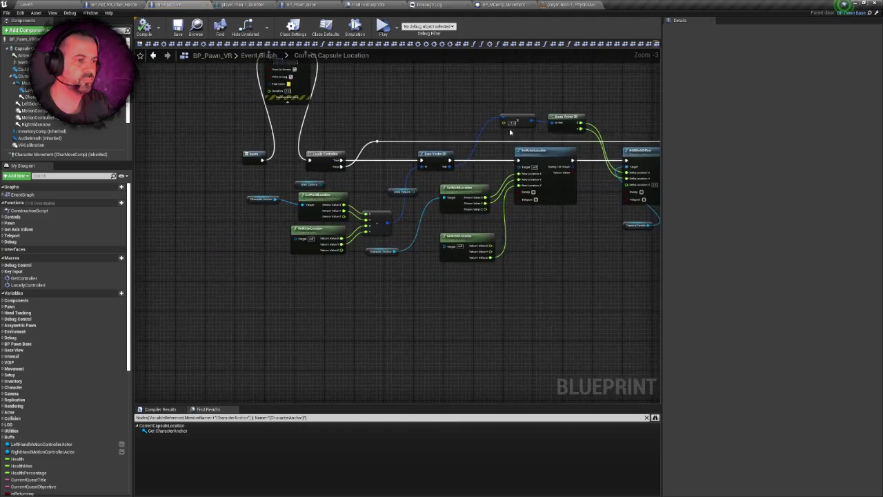
left_click_drag(283, 186, 259, 184)
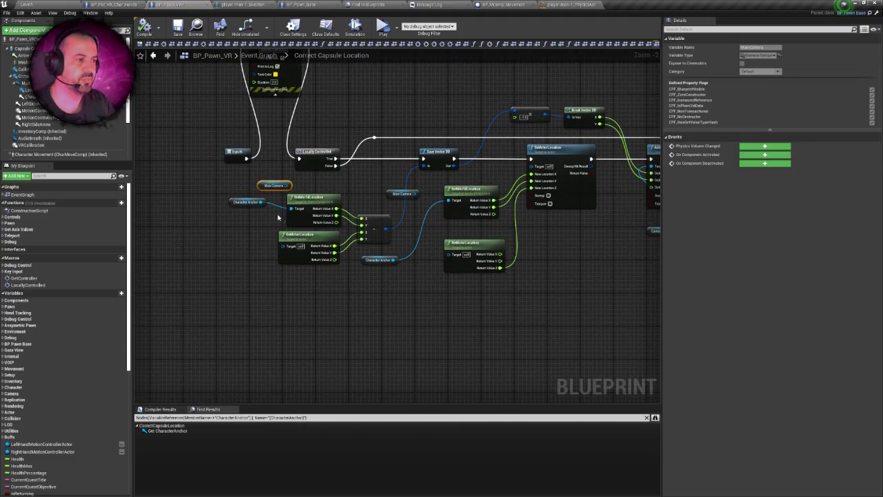
left_click_drag(416, 222, 385, 213)
key("ctrl+s")
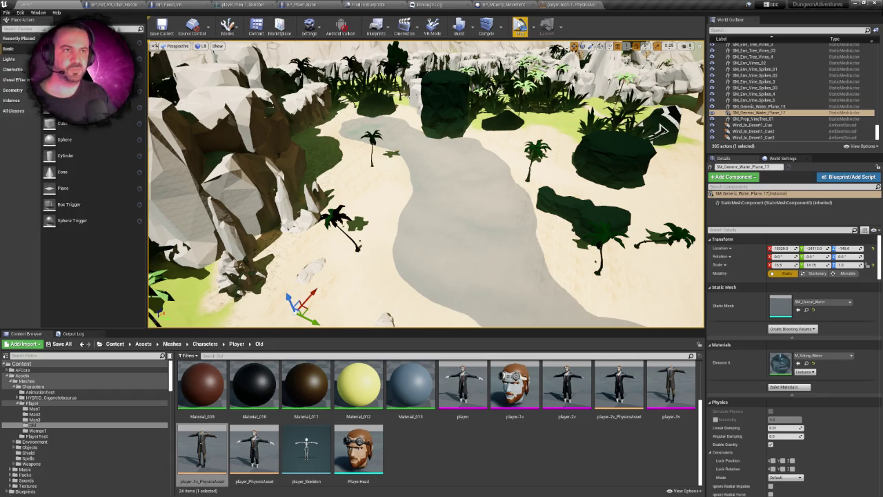
Step: Link Inputs directly to Locally Controlled, delete the Print String node, and compile BP_Pawn_VR
left_click(127, 4)
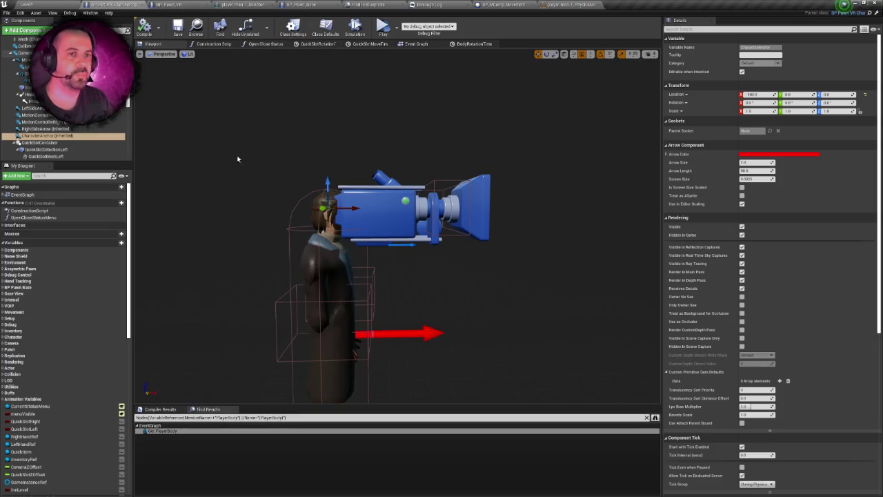
left_click(181, 5)
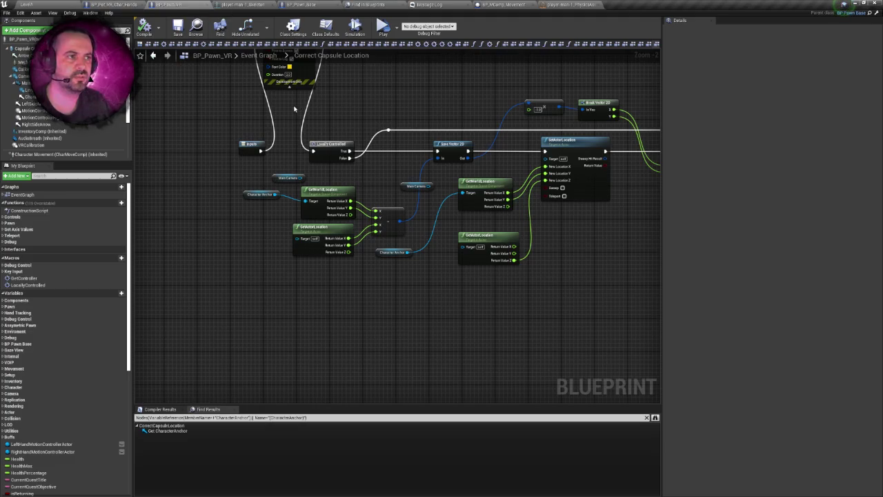
left_click_drag(294, 109, 298, 135)
left_click_drag(263, 176, 317, 177)
left_click(293, 89)
key("Delete")
left_click_drag(295, 114, 279, 99)
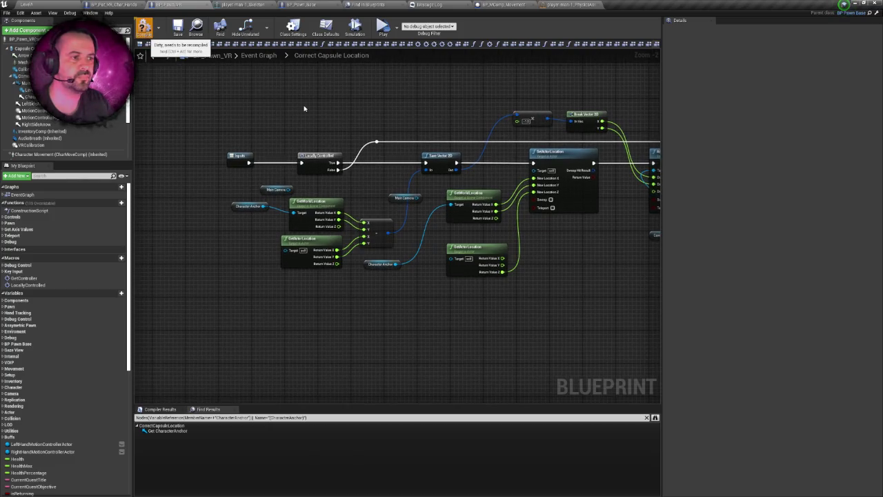
left_click_drag(303, 108, 288, 98)
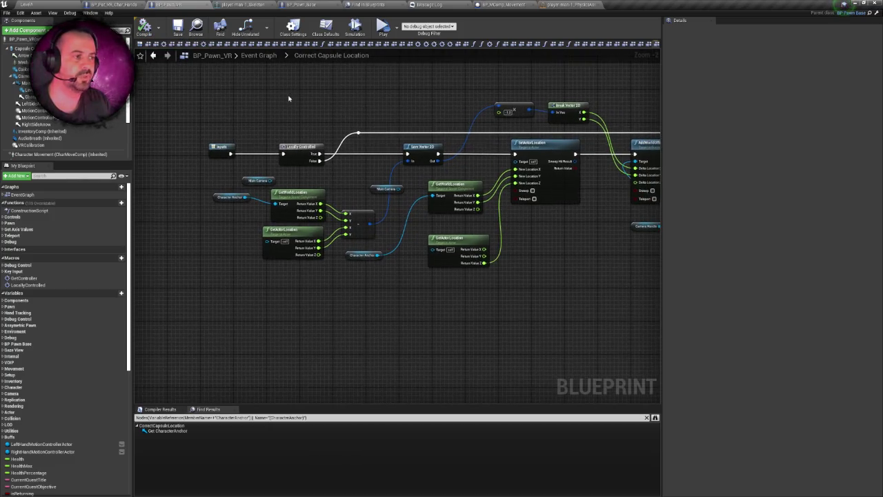
Step: Inspect the MainCamera and Character Anchor getters' properties in the capsule graph
left_click(261, 181)
right_click(266, 166)
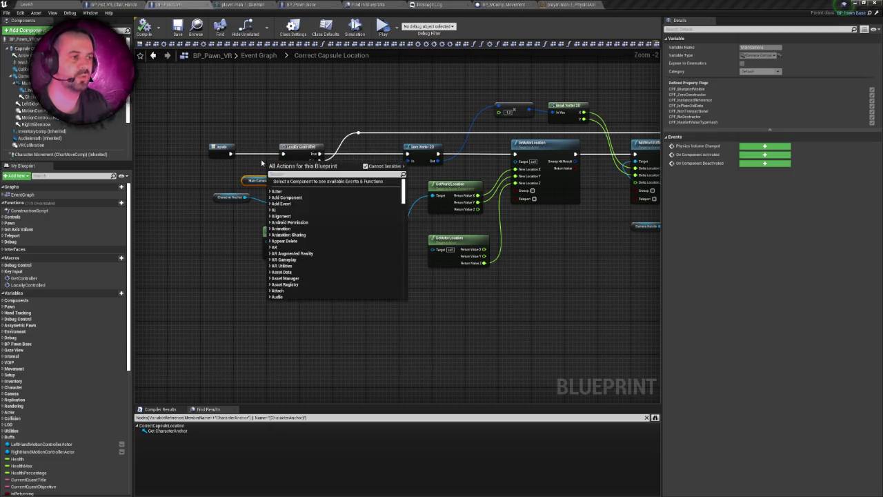
left_click(217, 188)
scroll(217, 189, "up", 2)
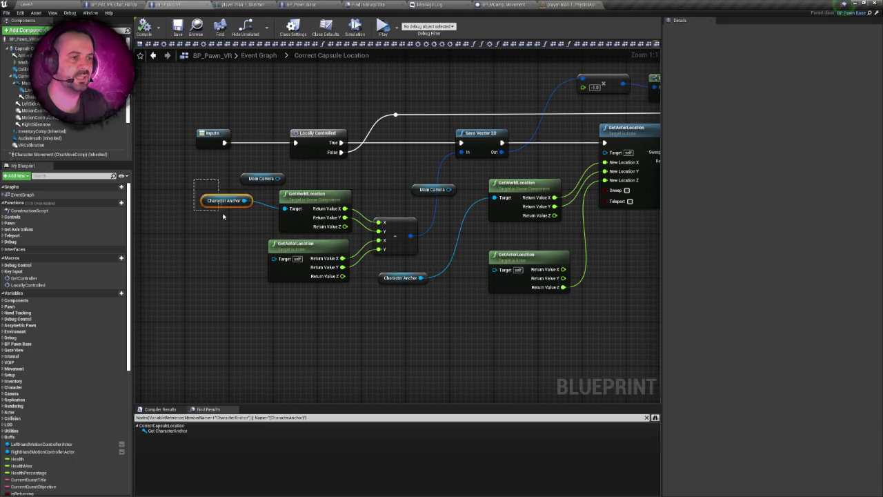
left_click_drag(223, 217, 224, 217)
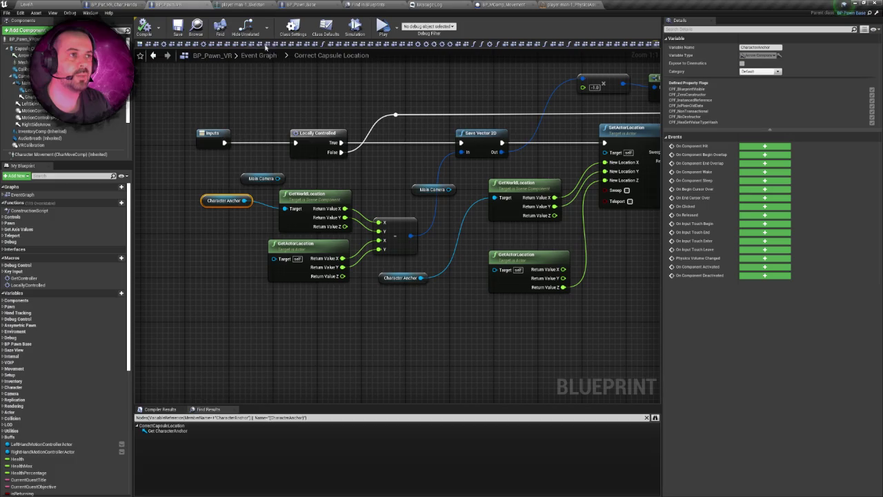
left_click(119, 4)
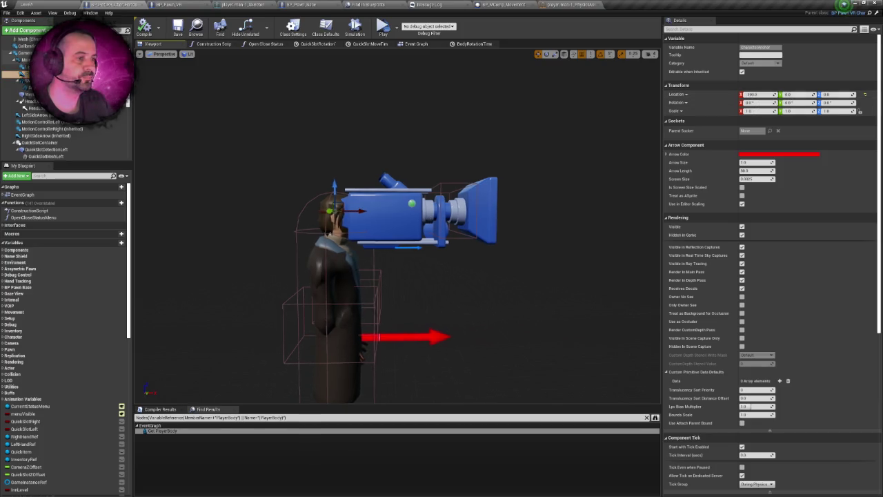
Step: Commit a new X position for the main camera and inspect the HeadLookArm spring arm
scroll(397, 226, "up", 3)
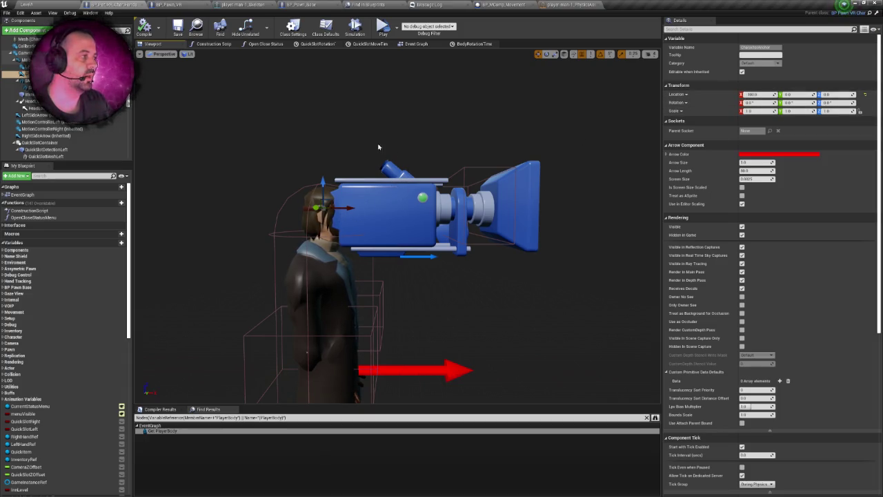
left_click(401, 207)
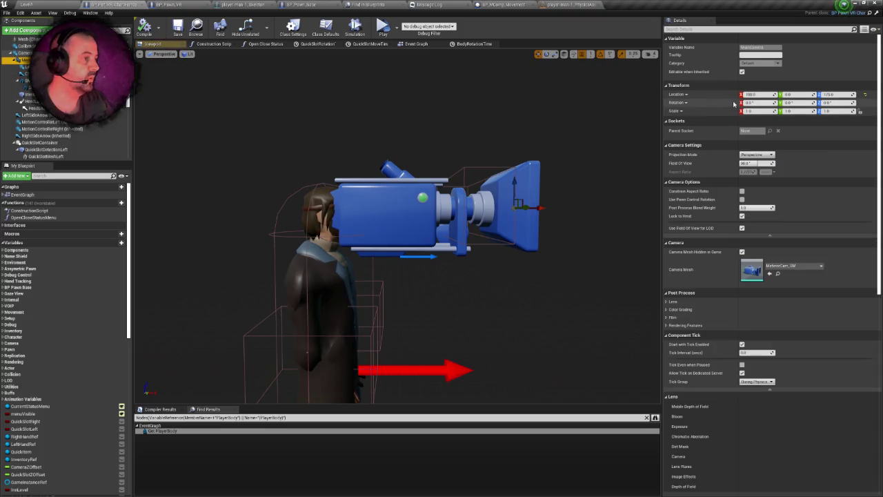
key("Return")
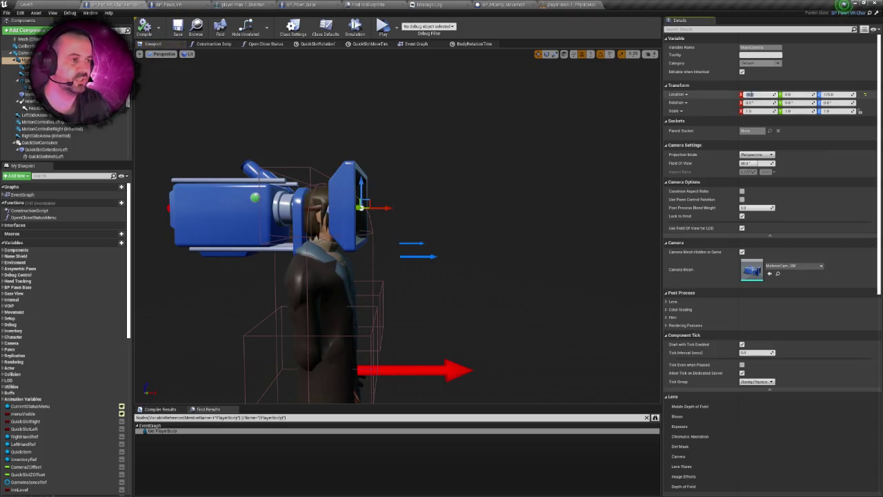
mouse_move(570, 158)
left_mouse_down()
mouse_move(576, 124)
mouse_move(570, 163)
left_mouse_up()
scroll(389, 119, "up", 5)
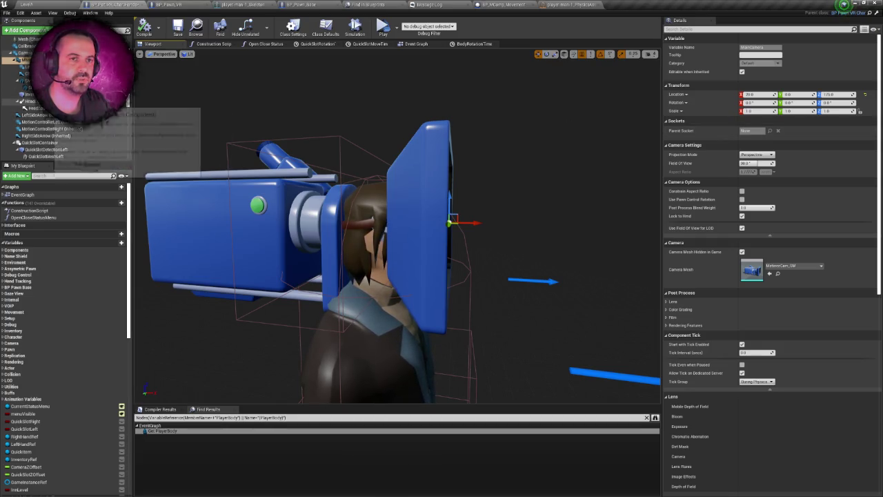
left_click(31, 101)
left_click(27, 60)
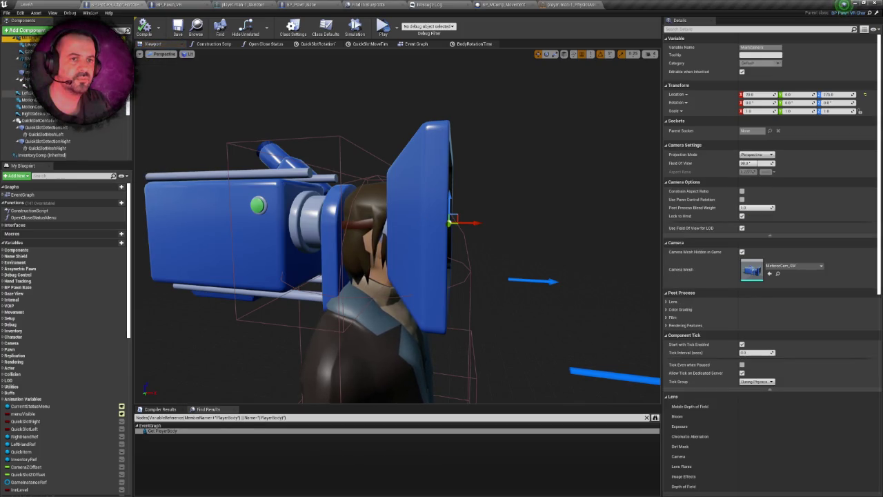
scroll(42, 111, "up", 2)
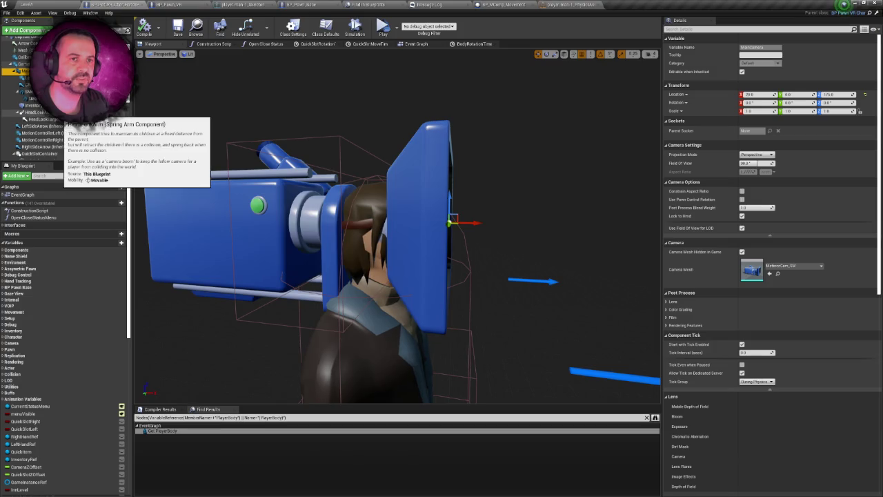
scroll(62, 114, "down", 1)
Step: Set the CharacterAnchor arrow's Location X to 20, placing it in the head, then return to the level
left_click(28, 74)
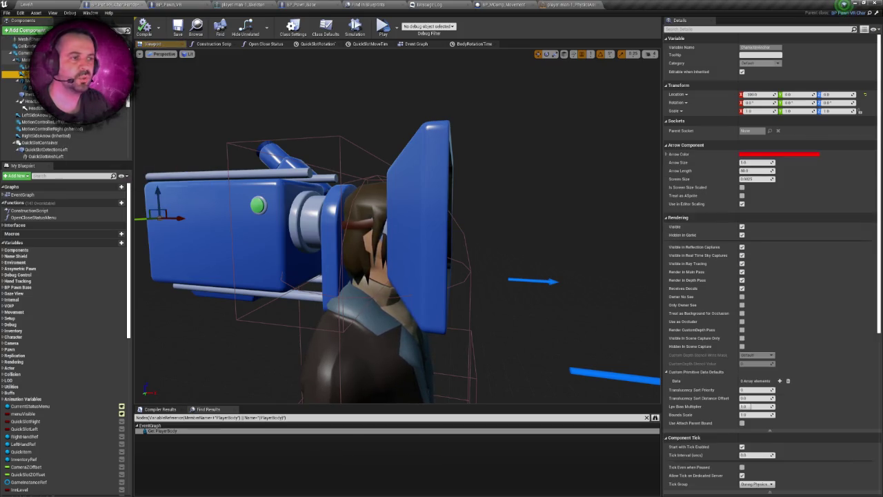
double_click(22, 74)
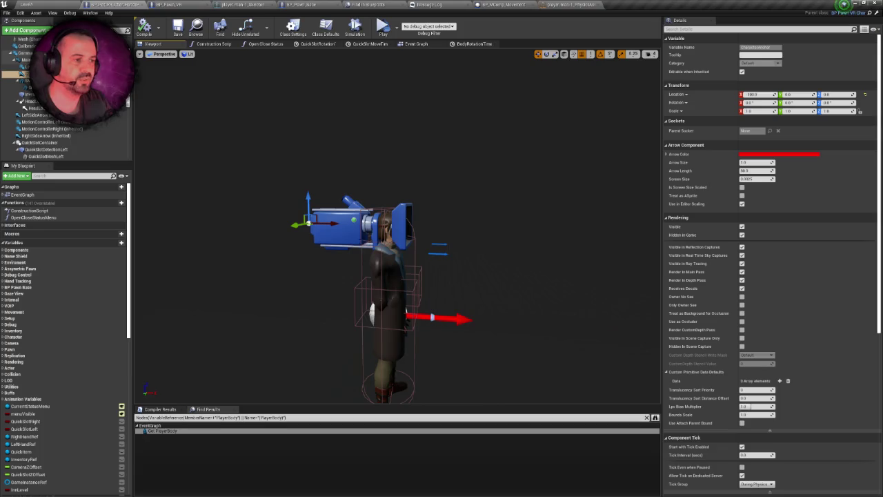
scroll(404, 188, "up", 5)
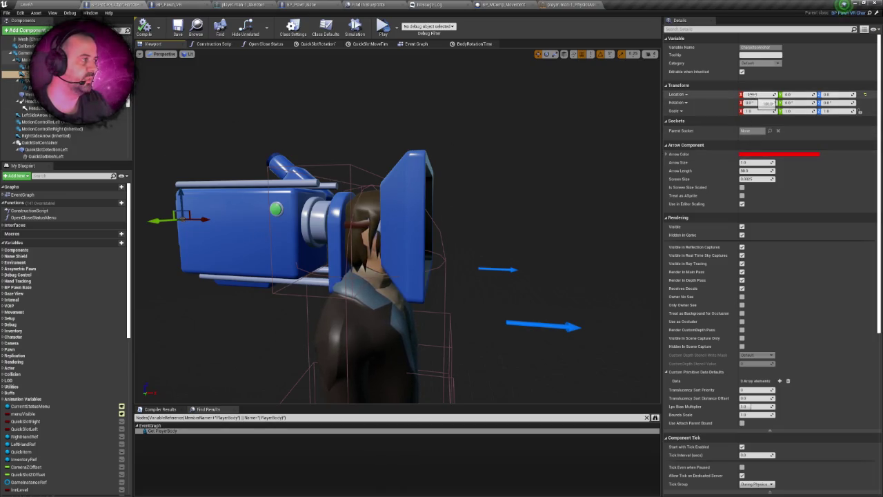
type("0")
key("Return")
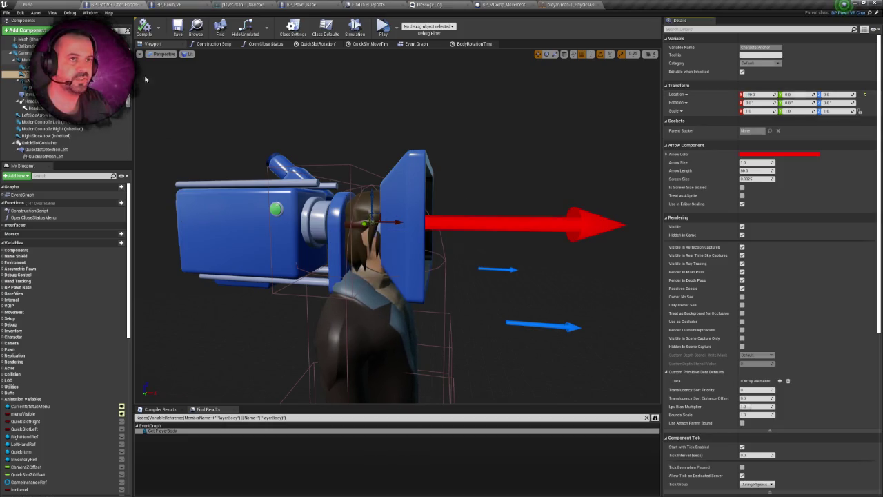
left_click(34, 4)
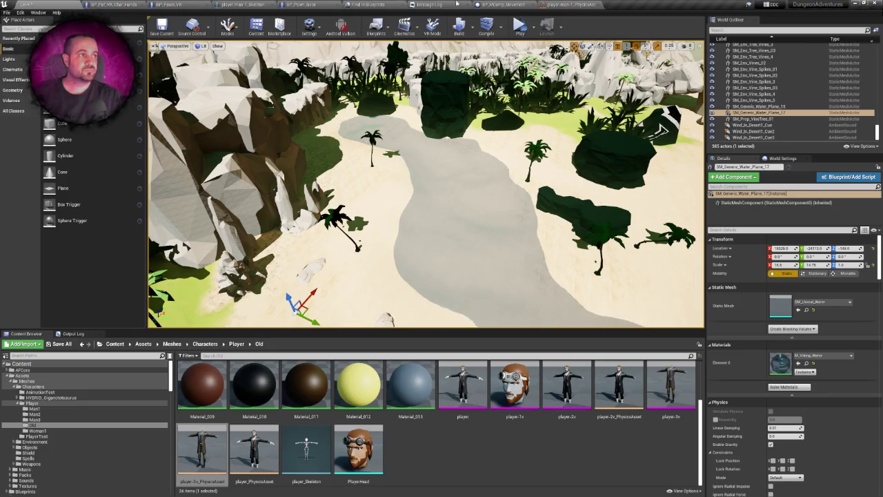
left_click(519, 27)
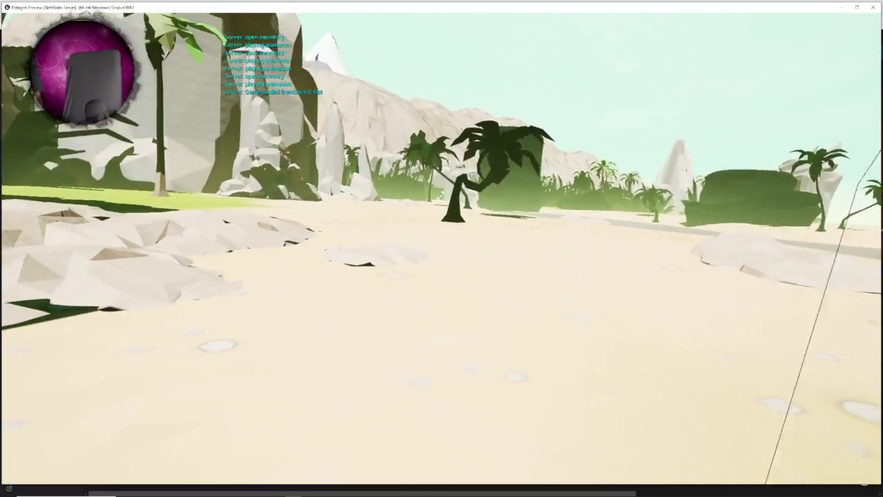
key("Escape")
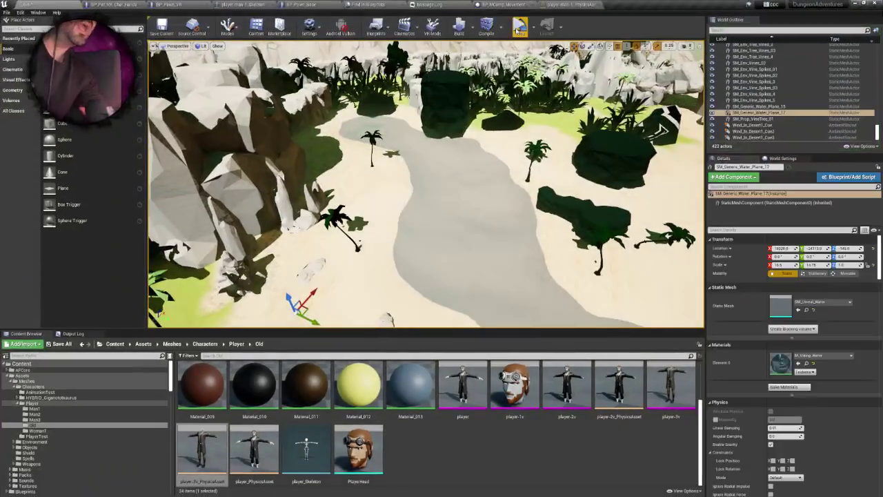
Step: Move the pawn's MainCamera to Location X 25 after briefly trying 30
left_click(133, 5)
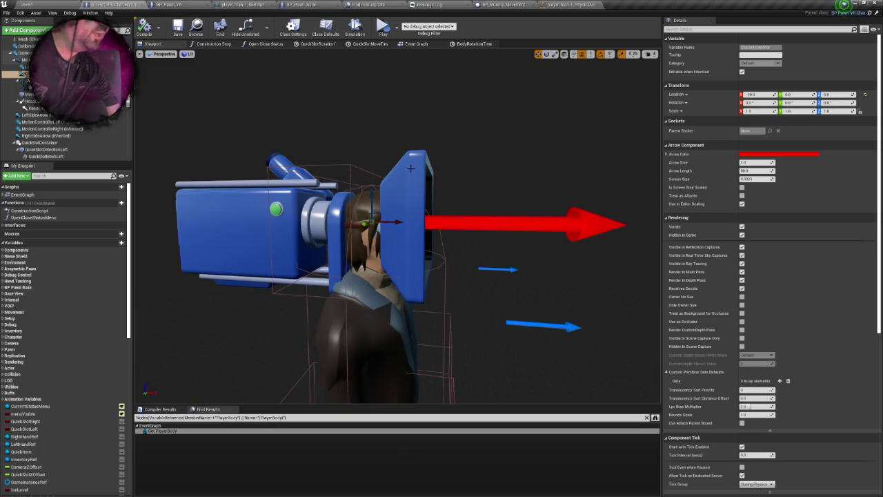
left_click(411, 168)
left_click(748, 88)
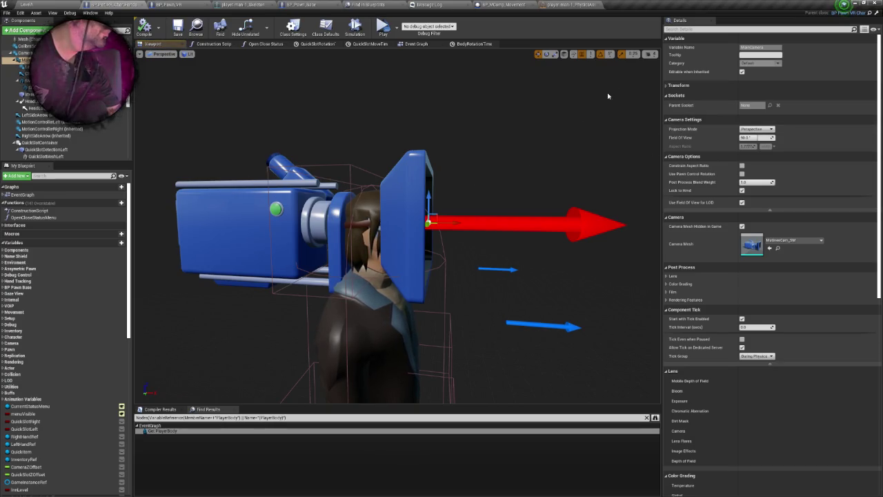
left_click(26, 60)
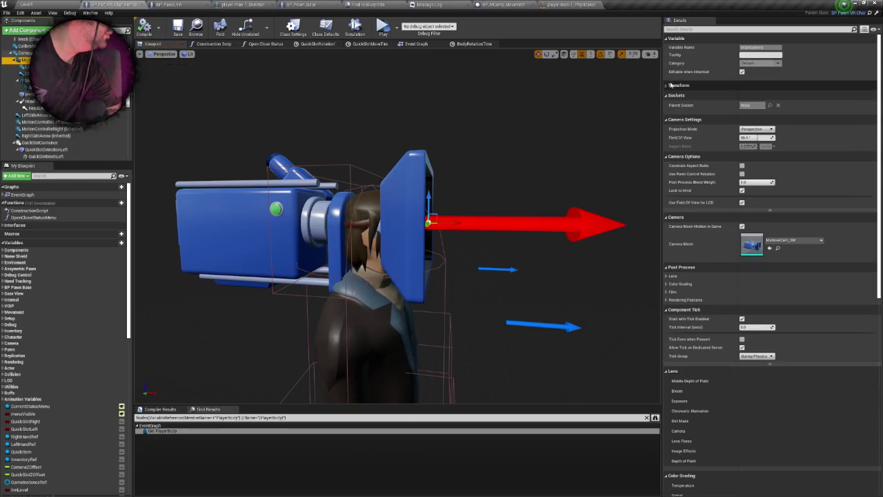
left_click(671, 85)
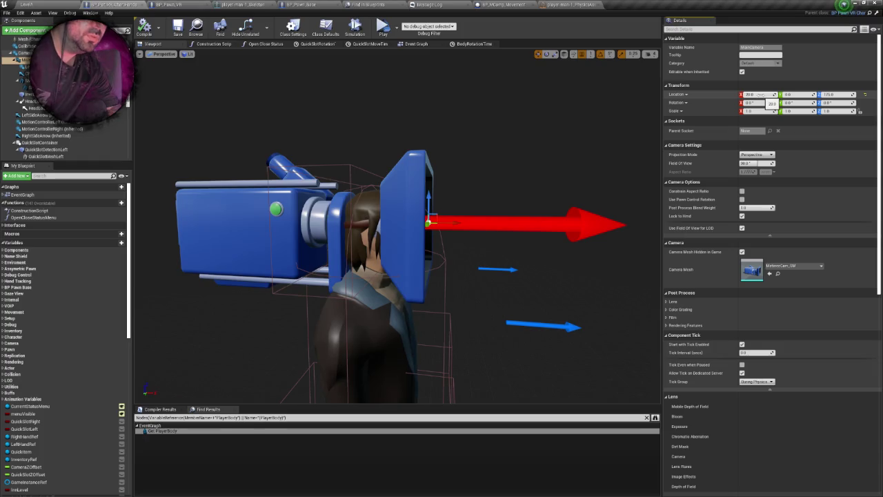
key("Return")
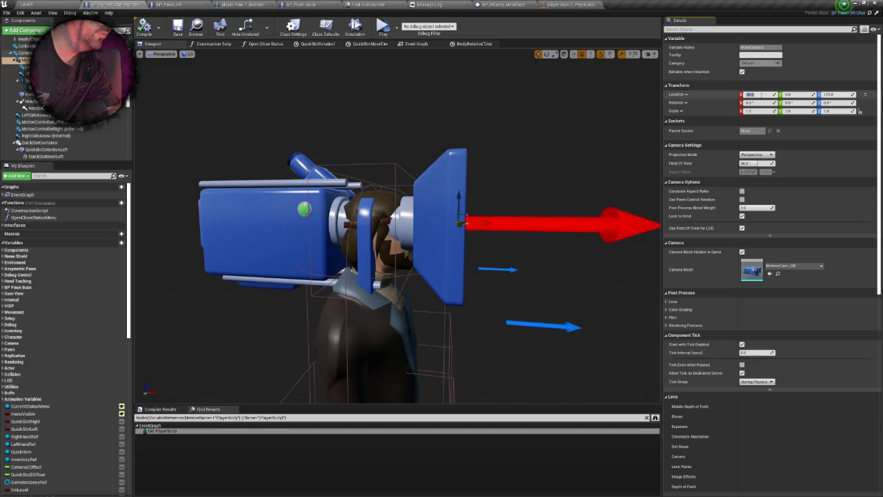
type("25")
key("Return")
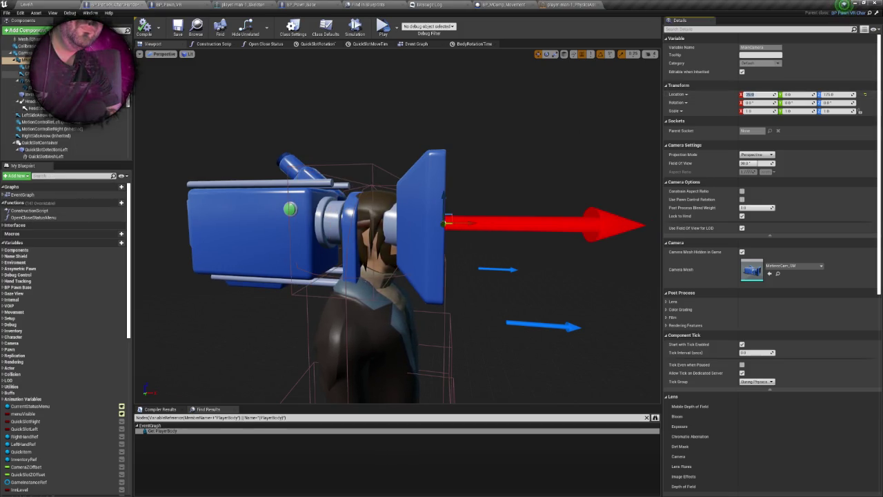
Step: Set the arrow component's Location X to 25, save the blueprint, and start a VR preview
left_click(27, 73)
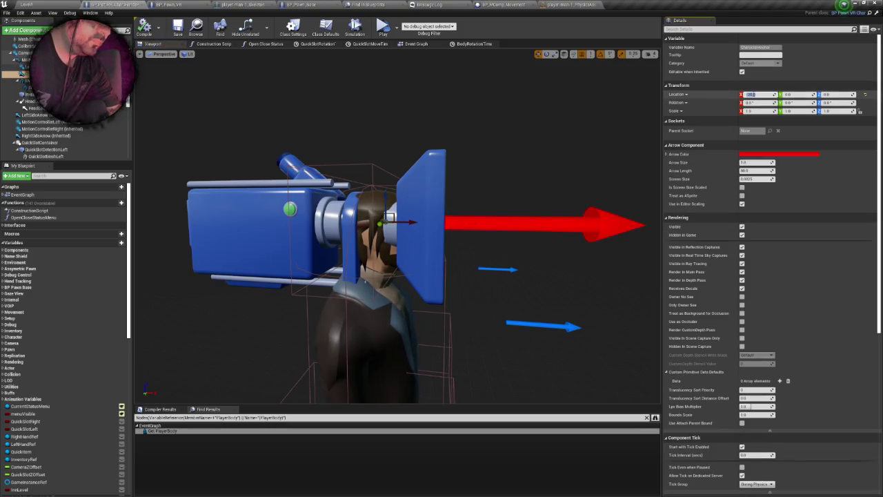
key("Return")
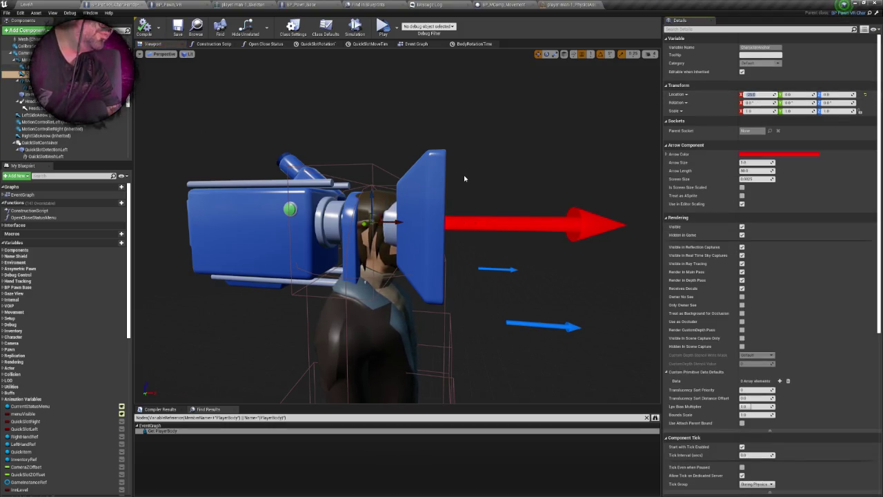
key("ctrl+s")
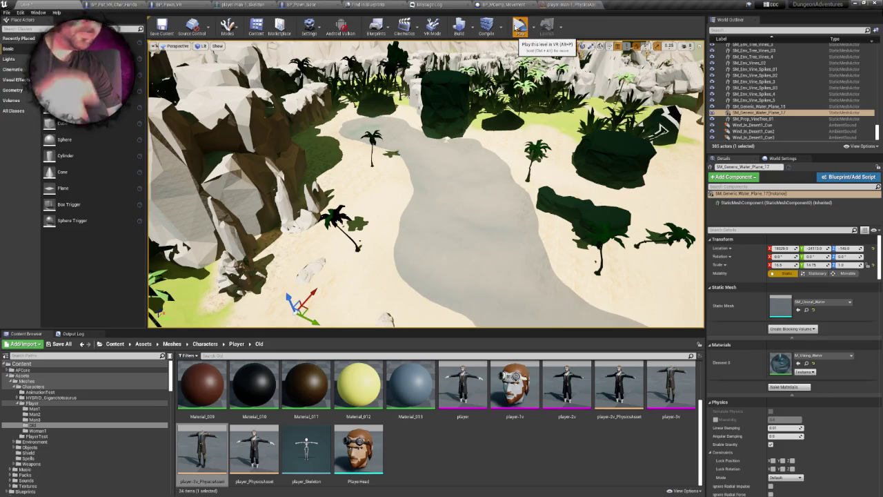
left_click(521, 27)
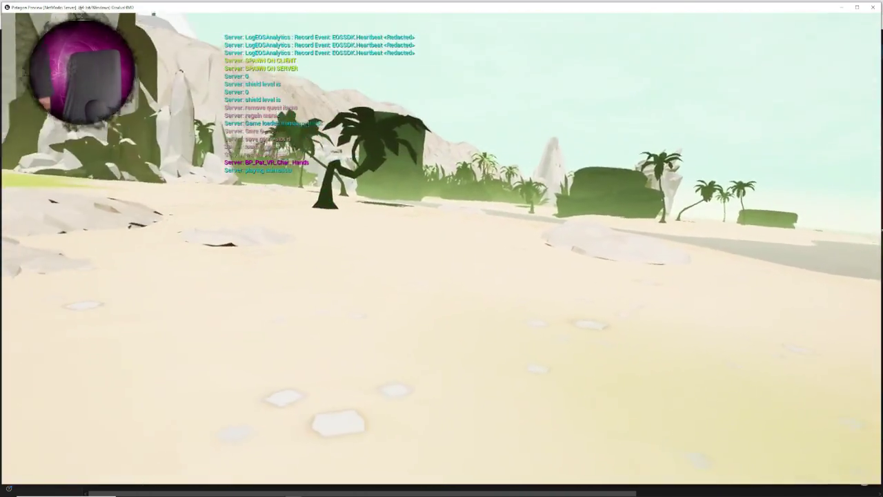
Step: End the VR preview and return to the hands character blueprint
key("Escape")
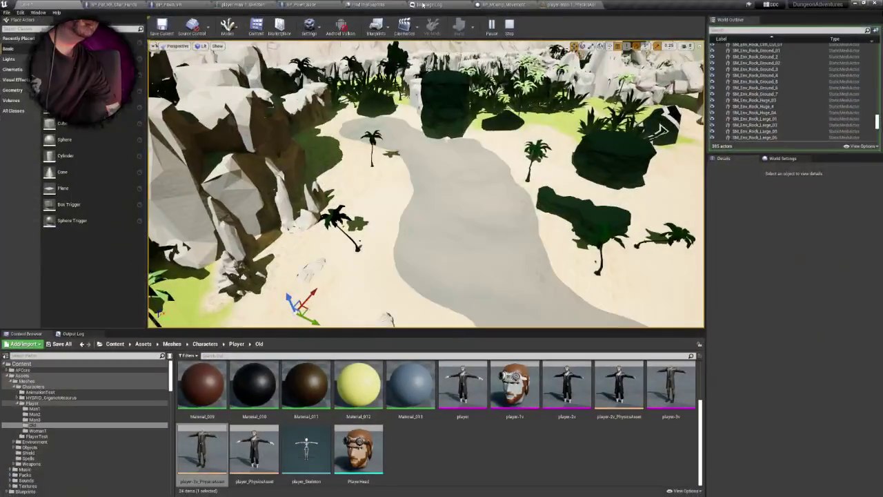
left_click(117, 5)
scroll(422, 261, "down", 5)
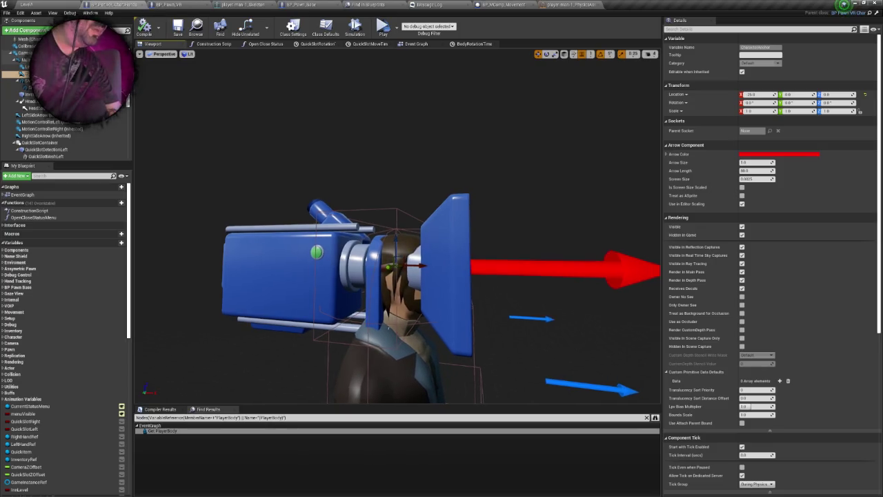
Step: Shift the anchor arrow back, move MainCamera forward to Location X 40, and return to the level
left_click(755, 94)
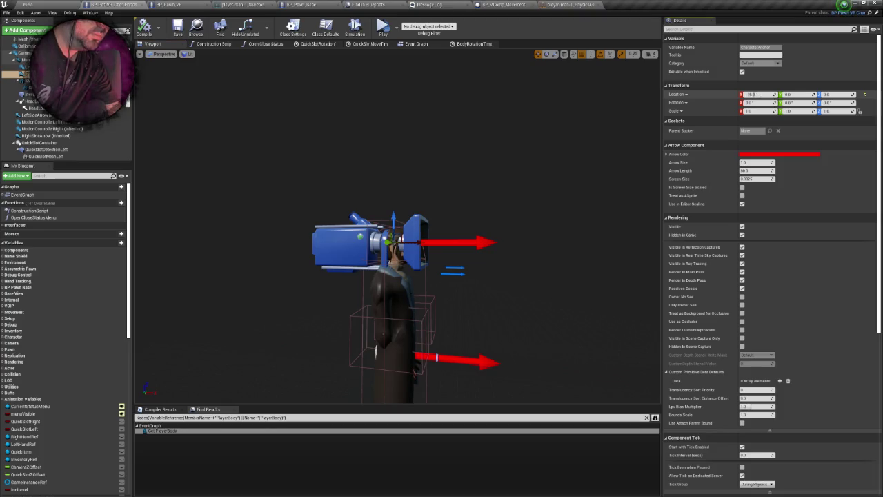
type("-30")
key("Return")
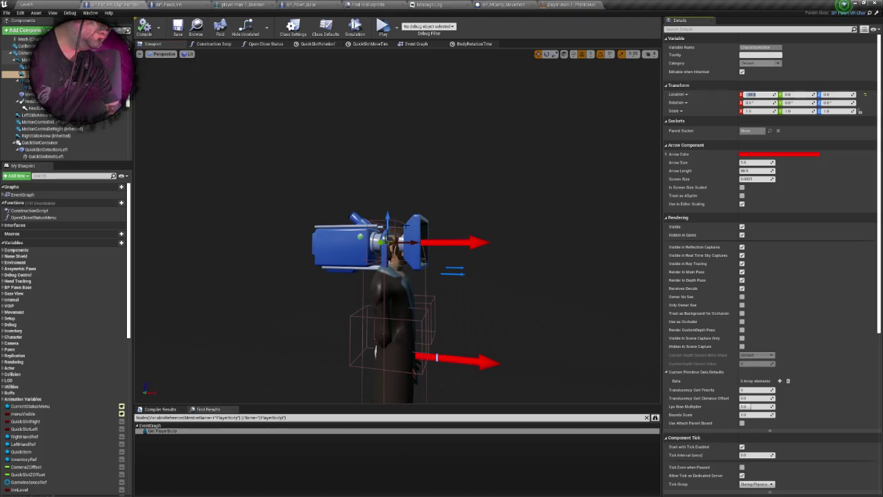
left_click(407, 224)
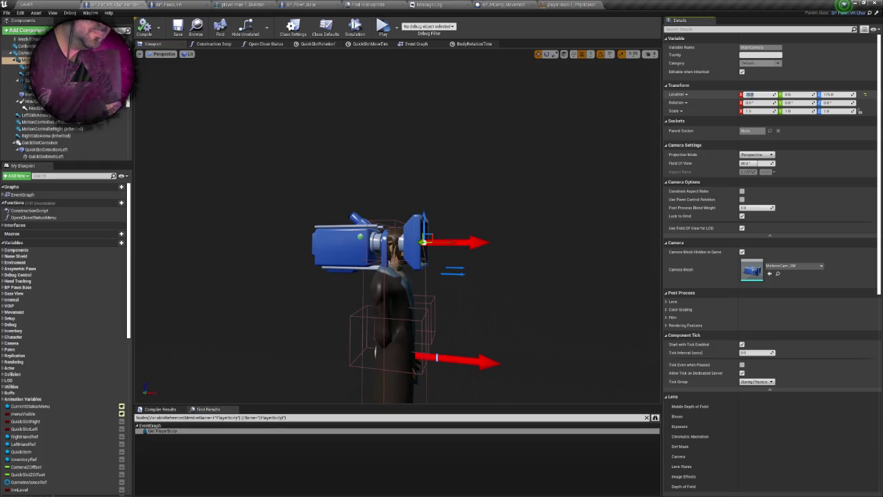
type("40")
key("Return")
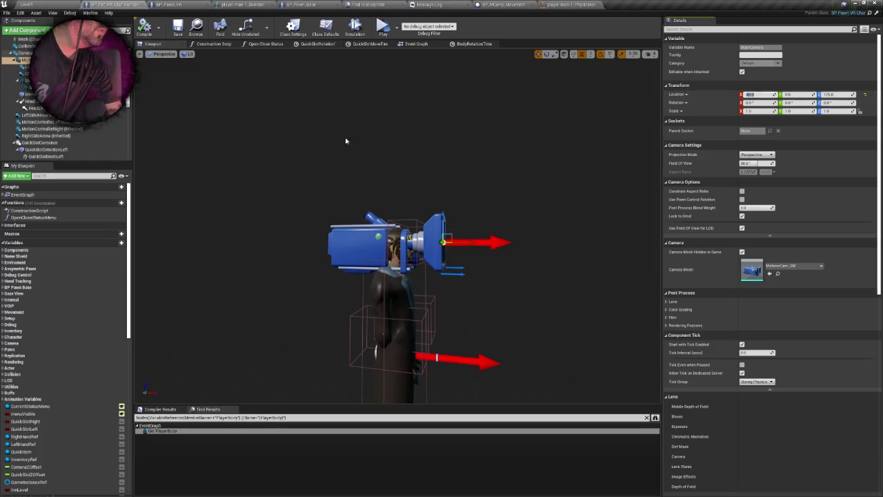
left_click(28, 4)
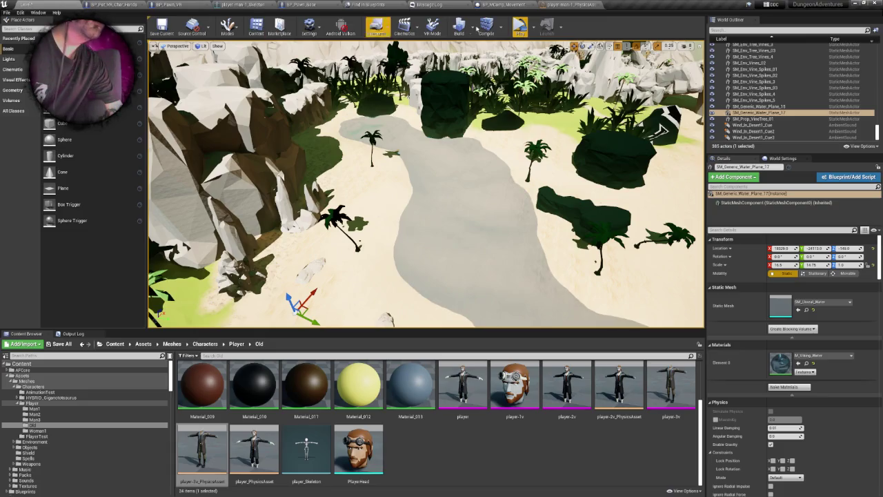
Step: Play-test the level, then pick a rock and frame it in the viewport
left_click(519, 29)
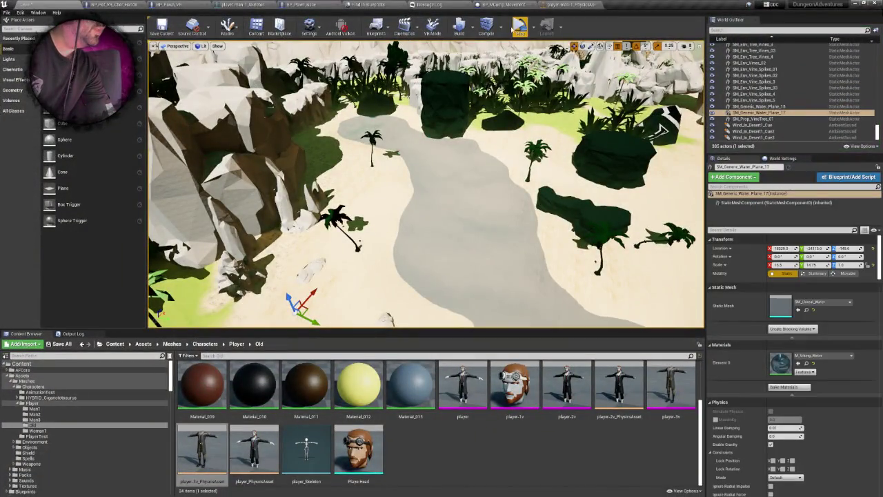
left_click(530, 28)
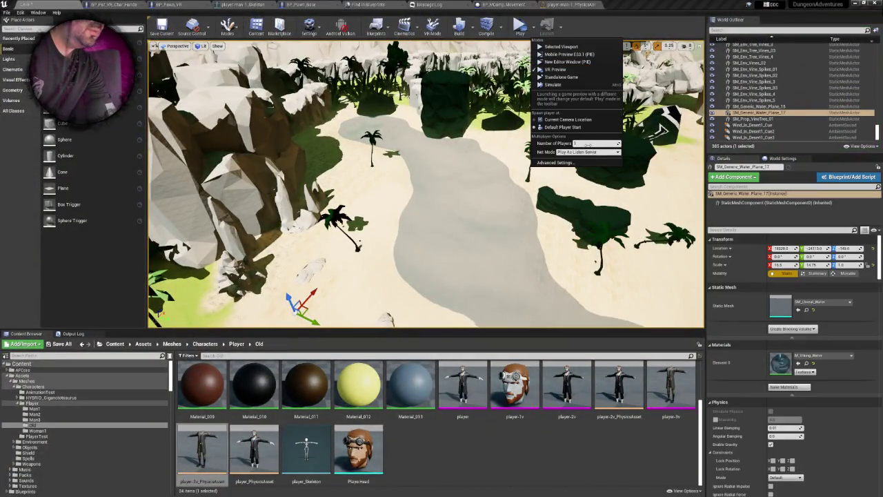
left_click(523, 127)
key("f")
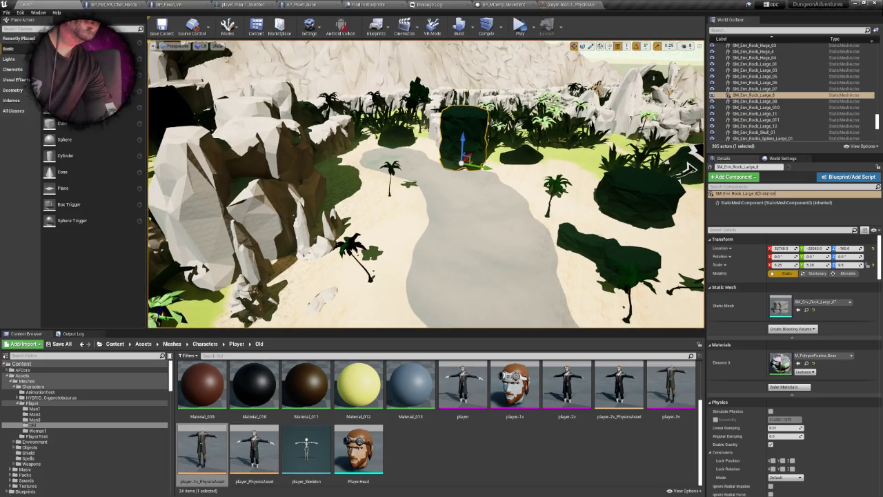
scroll(426, 183, "down", 2)
Step: Save LevelA and launch it in VR preview from the play modes list
key("ctrl+s")
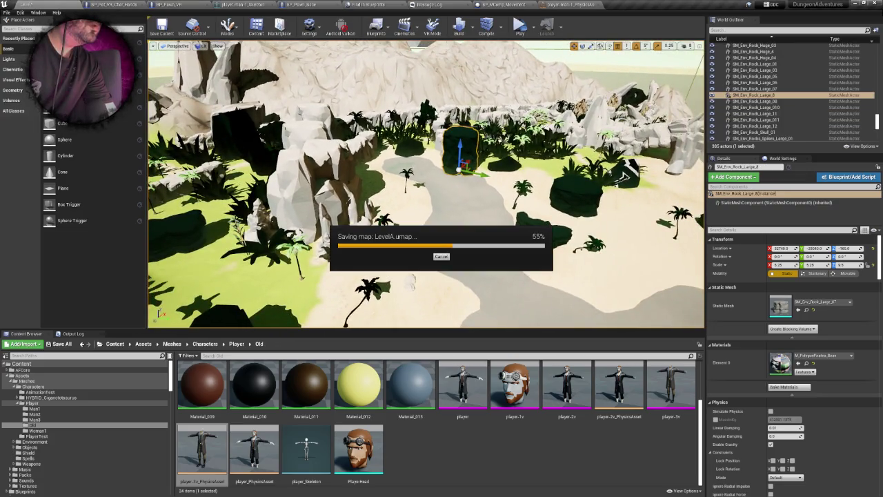
scroll(426, 183, "up", 5)
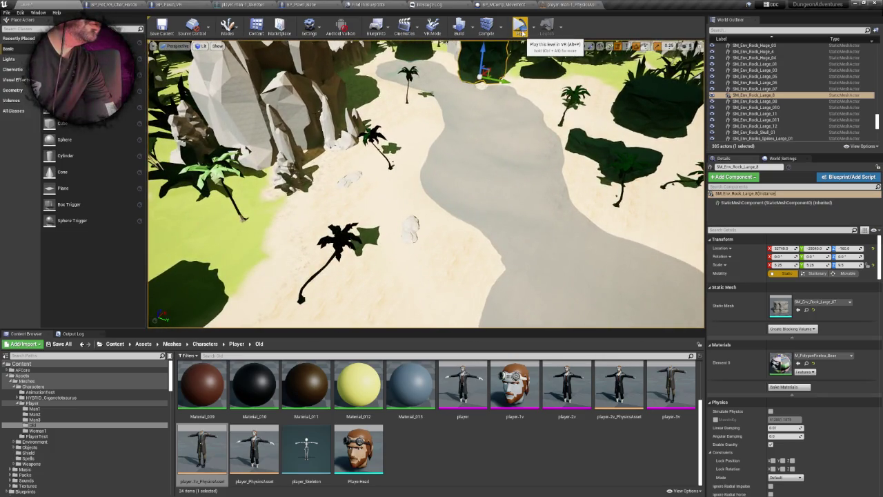
left_click(533, 26)
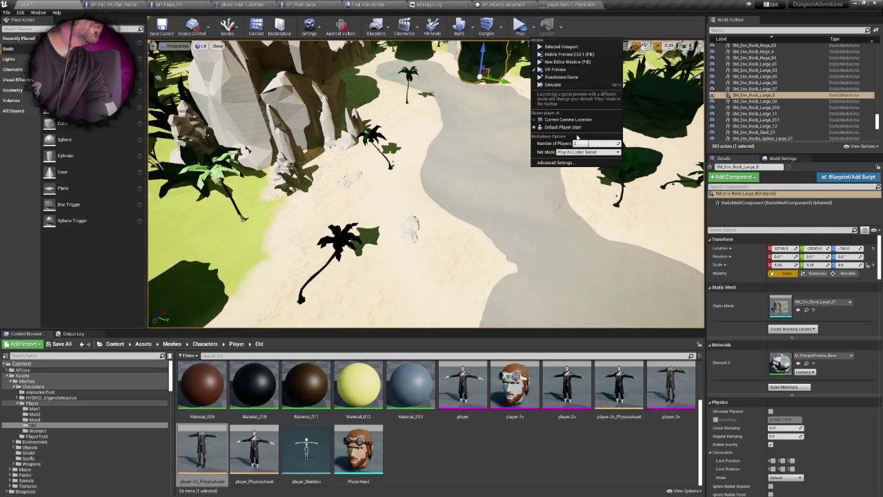
left_click(518, 26)
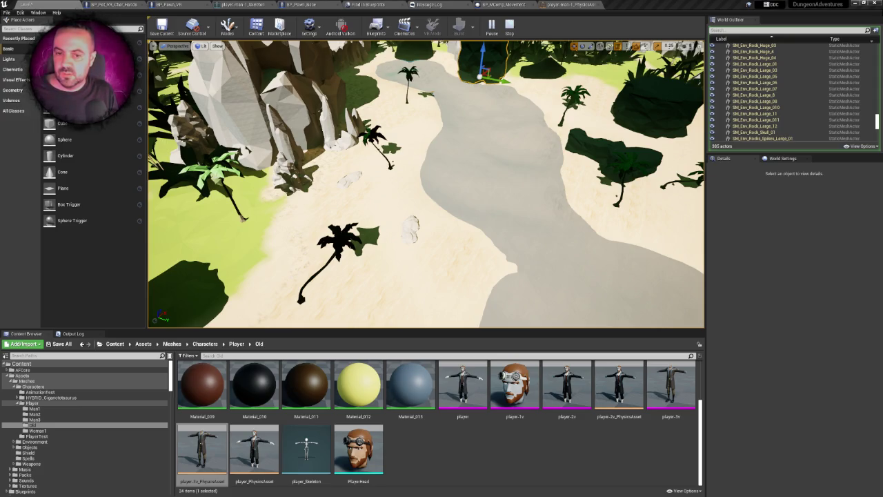
Step: End the LevelA VR preview test of the pawn
key("Escape")
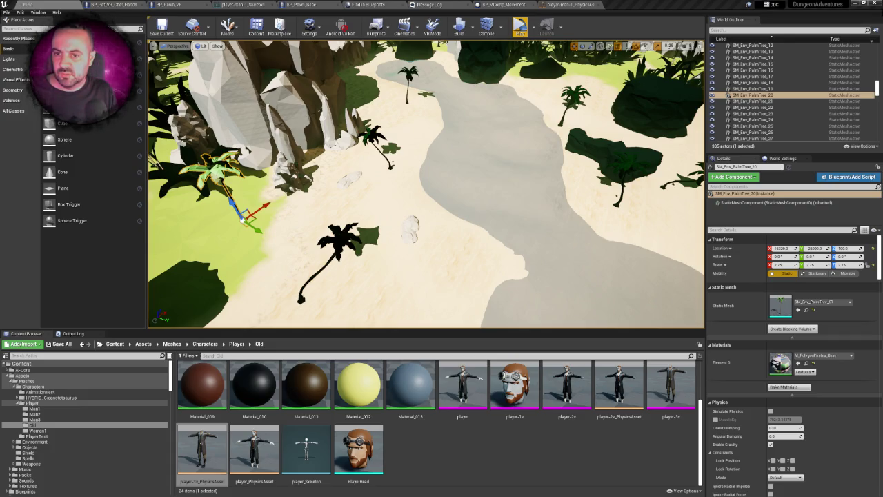
Step: Pull the viewport back and tilt it until the whole island is visible
right_click(290, 187)
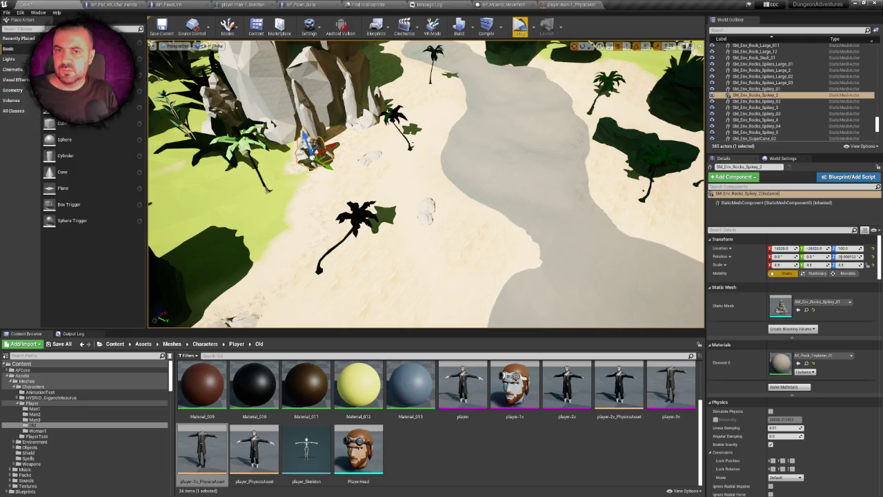
left_click_drag(425, 184, 426, 131)
left_click_drag(355, 168, 355, 131)
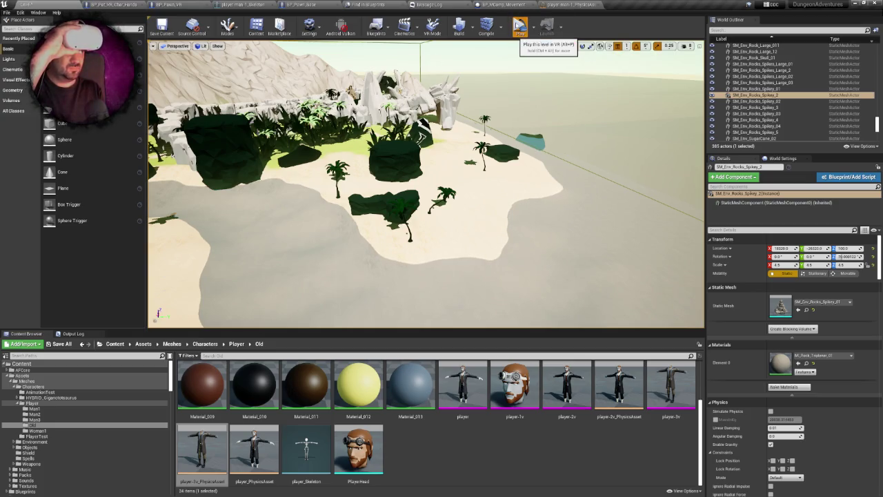
Step: Run the island in VR preview, check the server window, stop it, and restore previous asset editors
left_click(519, 28)
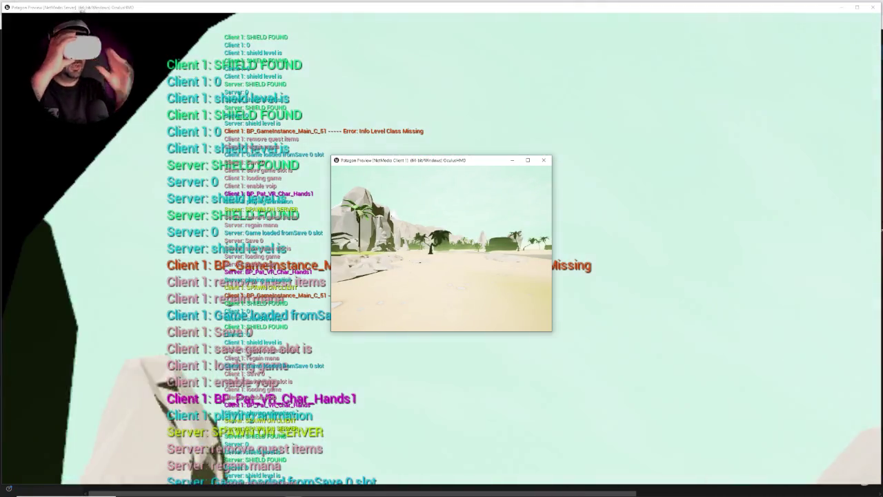
left_click(648, 167)
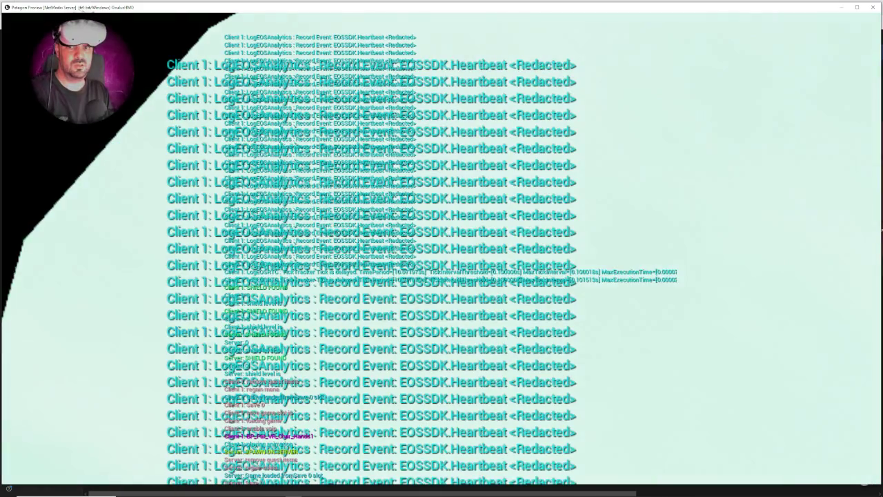
key("Escape")
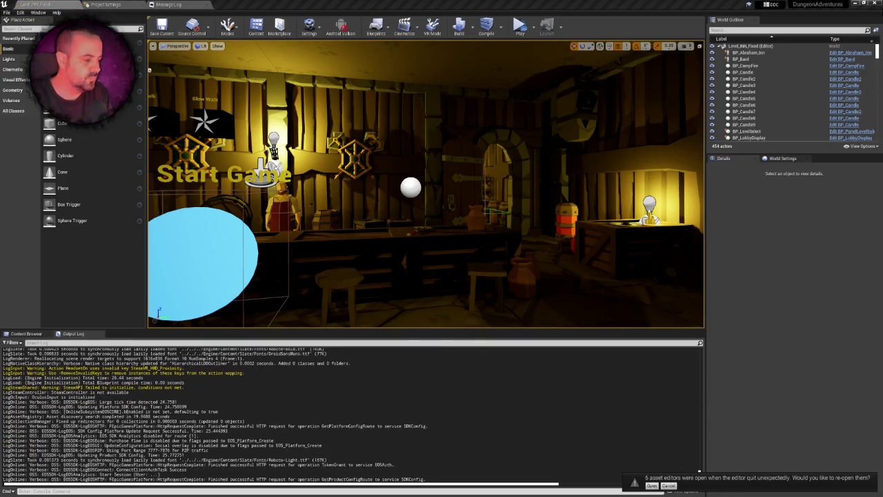
left_click(652, 486)
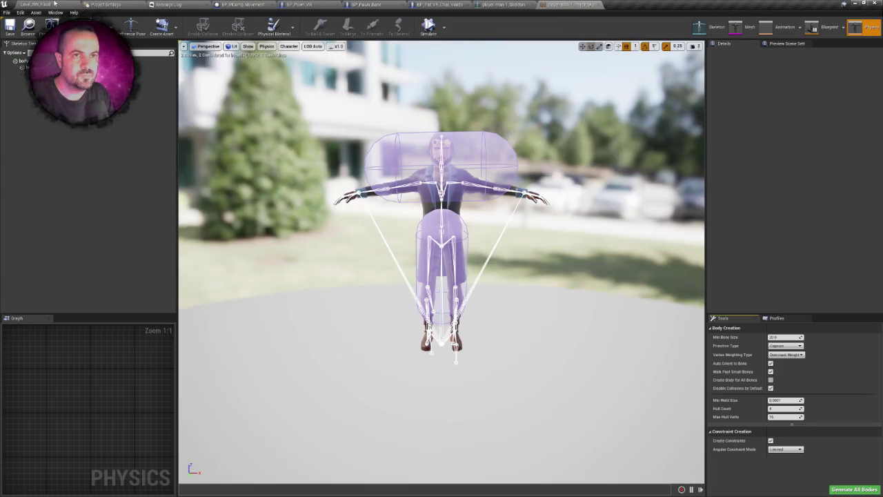
Step: Close the Physics Asset editor and load the Maps/Levels/Island1/LevelA map
left_click(596, 4)
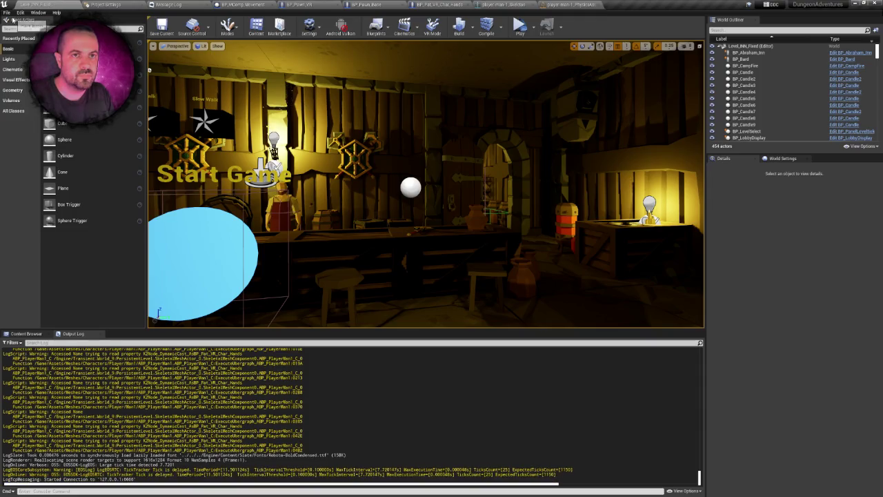
left_click(597, 4)
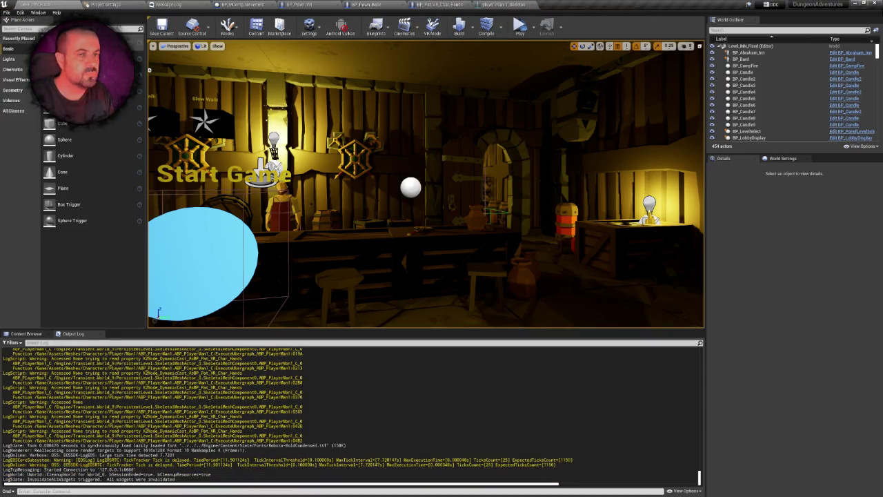
left_click(6, 12)
left_click(31, 42)
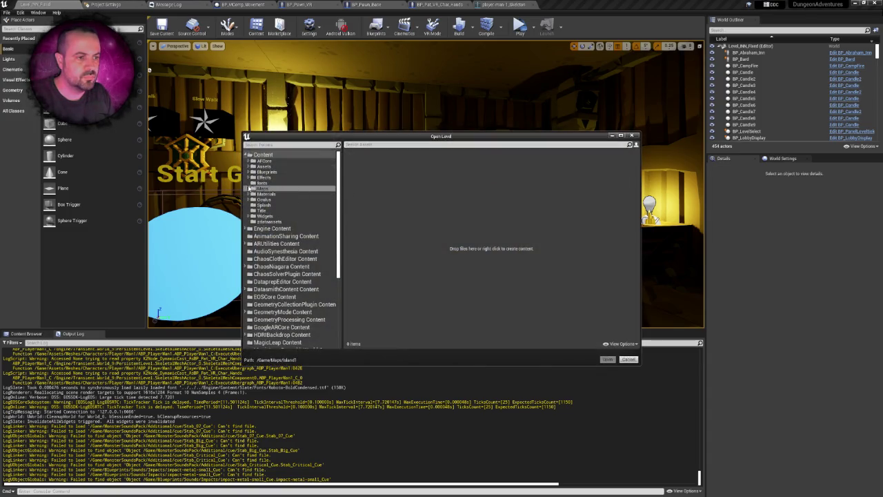
double_click(257, 190)
left_click(267, 194)
double_click(356, 163)
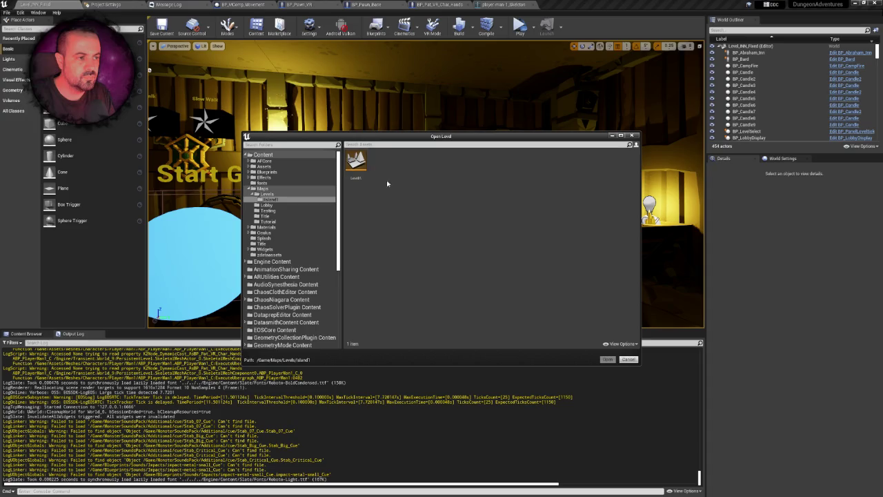
double_click(358, 169)
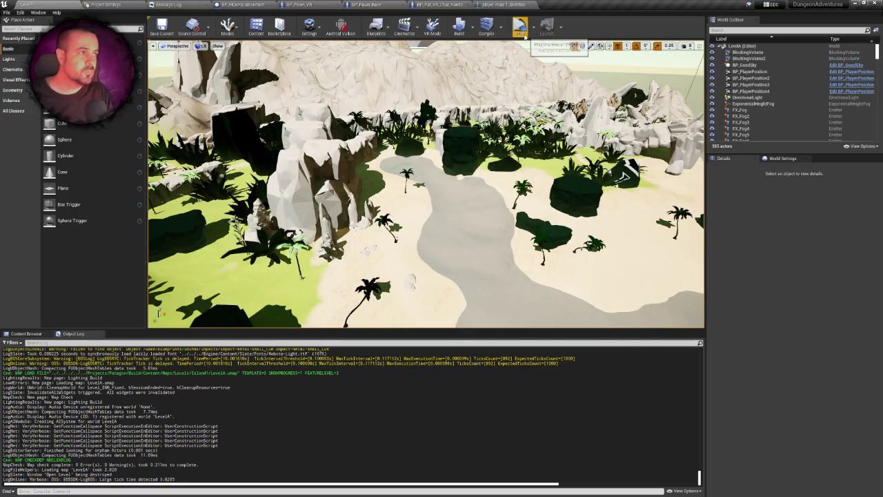
Step: Run LevelA in VR preview, then stop the play session
left_click(533, 27)
left_click(534, 27)
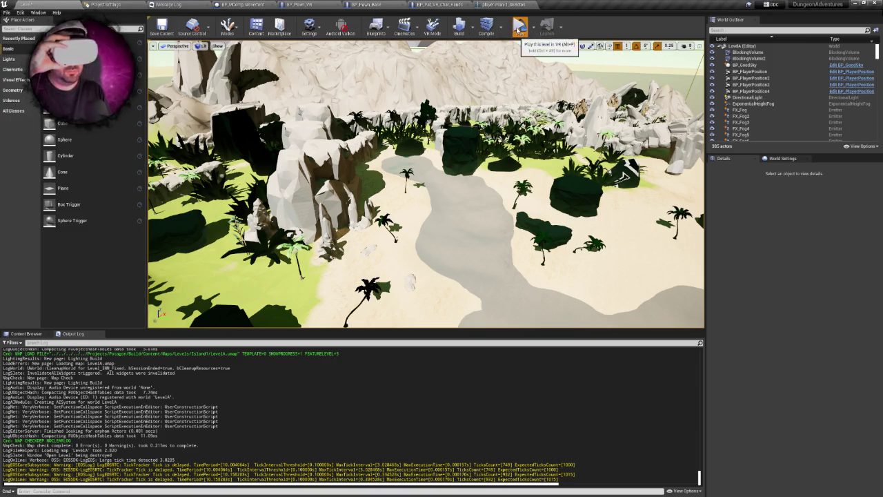
left_click(517, 30)
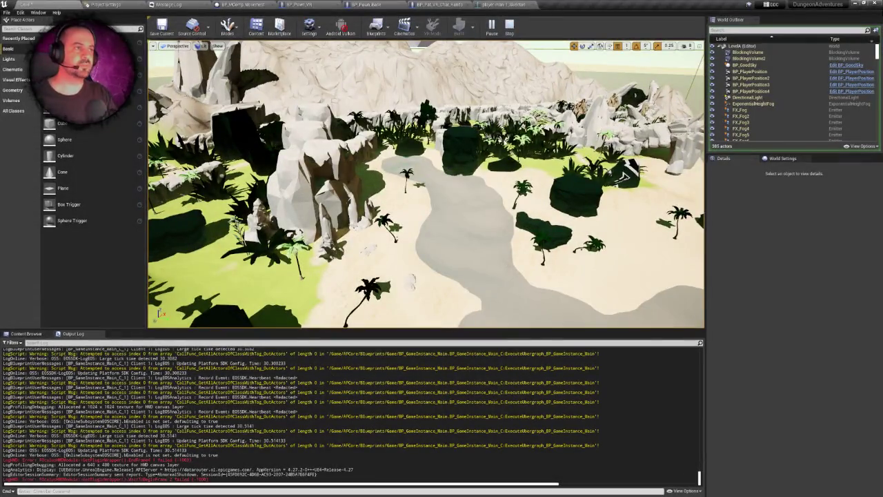
left_click(511, 27)
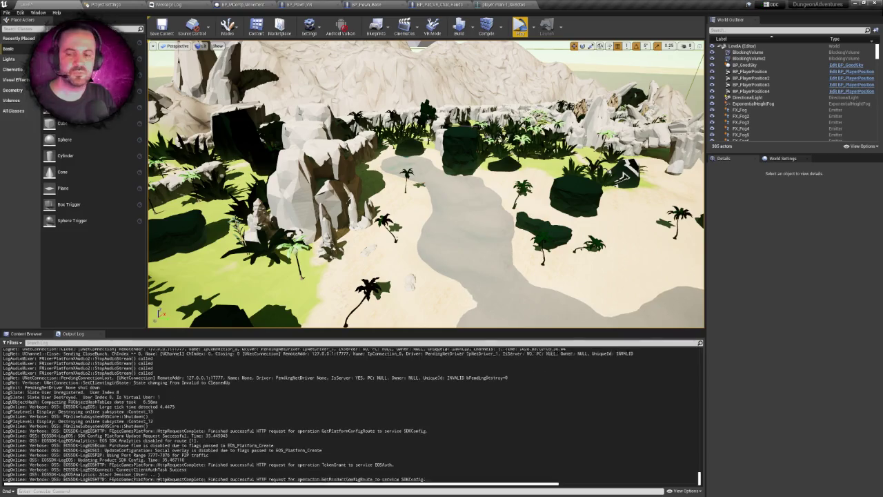
Step: Check the number-of-players play option, then switch to BP_Pat_VR_Char_Hands' Event Graph
left_click(534, 28)
left_click(577, 144)
left_click(387, 155)
left_click_drag(387, 154, 387, 154)
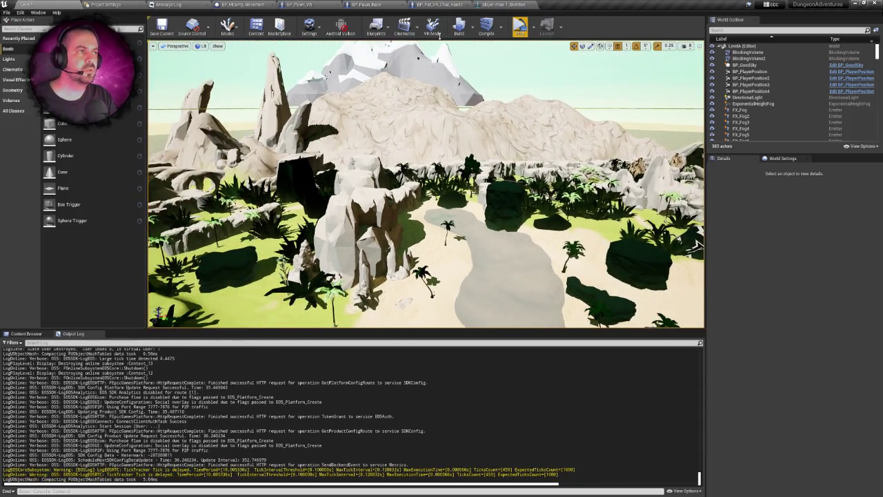
left_click(447, 4)
Step: In Correct Capsule Location, feed Main Camera instead of Character Anchor into the second GetWorldLocation's Target
scroll(467, 135, "down", 3)
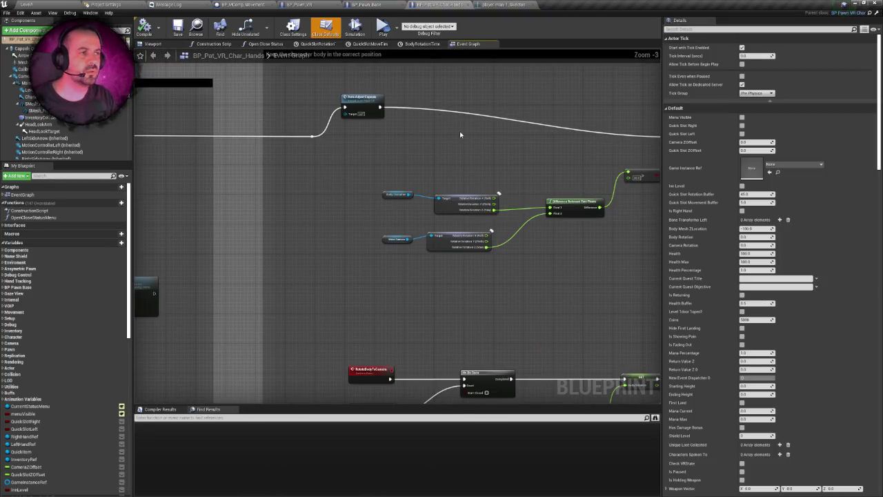
left_click_drag(461, 134, 420, 136)
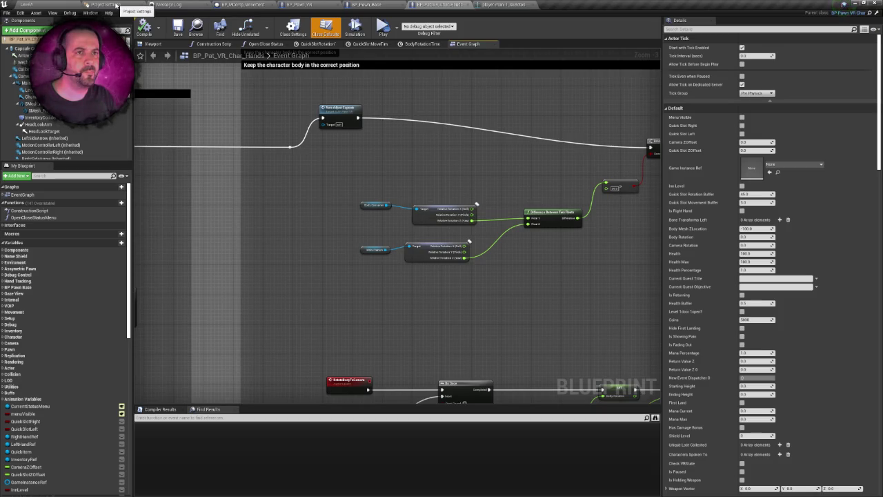
left_click(70, 3)
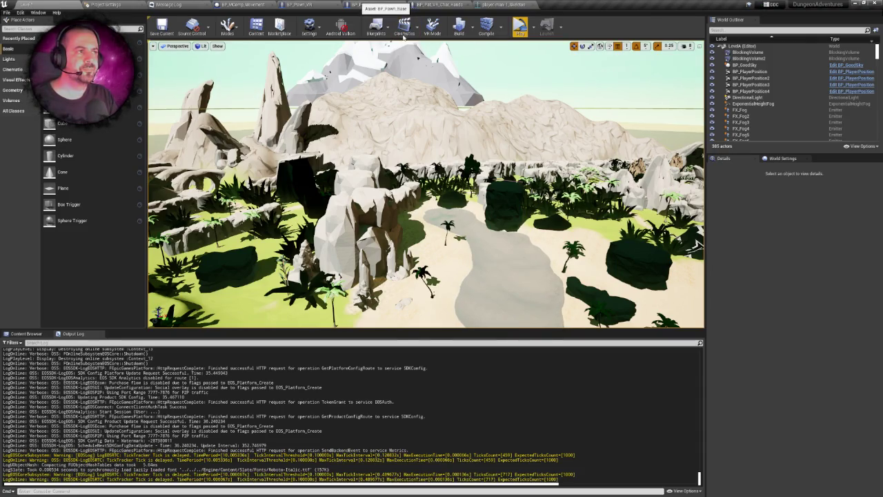
left_click(366, 5)
left_click(322, 5)
scroll(259, 152, "up", 2)
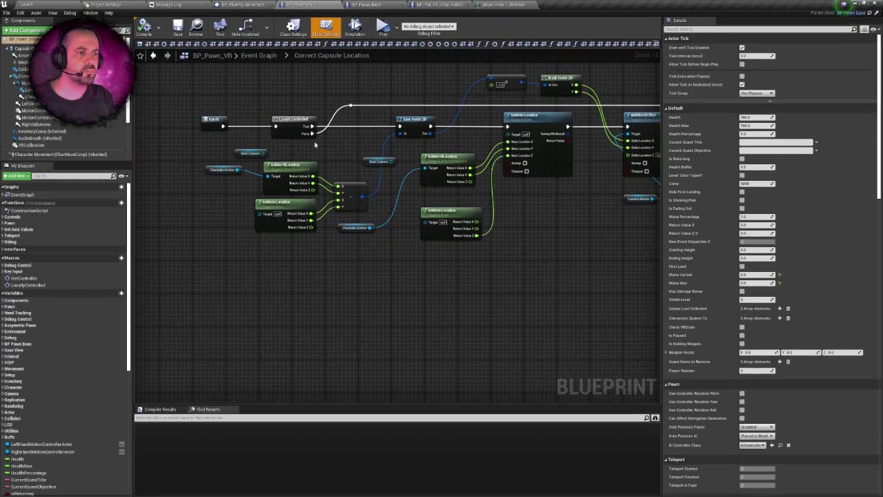
mouse_move(215, 156)
left_mouse_down()
mouse_move(186, 156)
mouse_move(253, 186)
left_mouse_up()
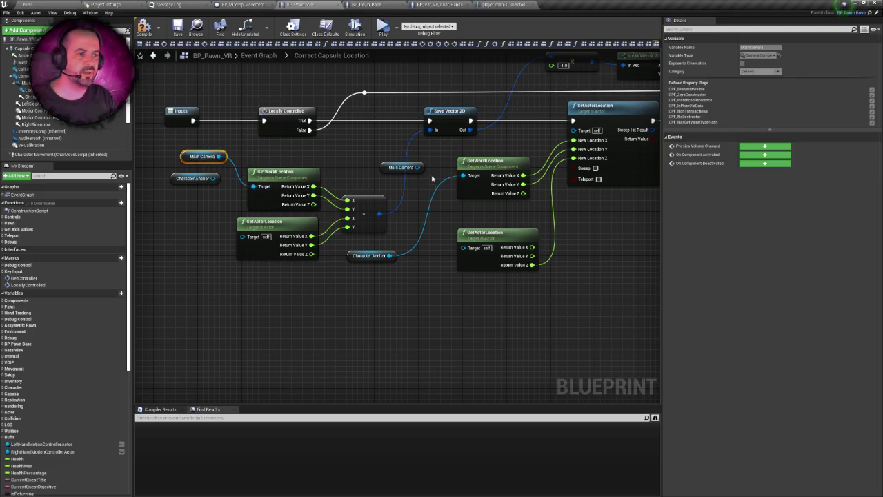
left_click_drag(418, 167, 464, 176)
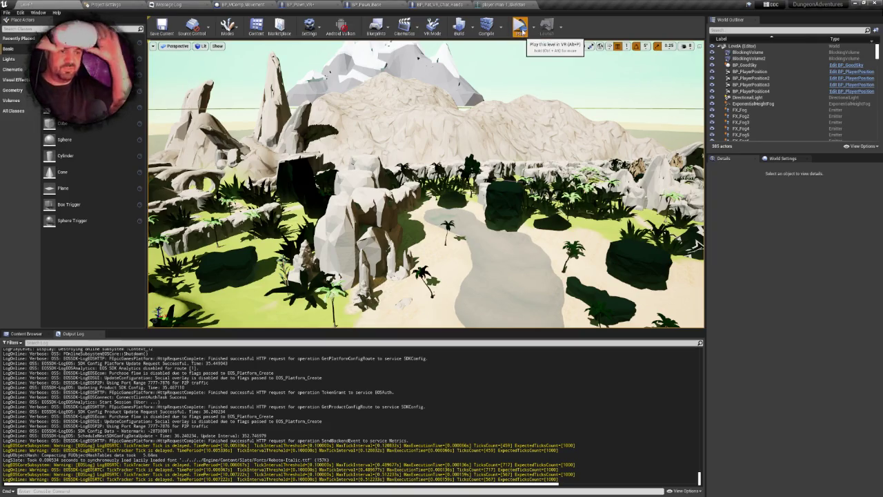
Step: Test the corrected pawn on LevelA in VR Preview, then stop the session with Esc
left_click(521, 28)
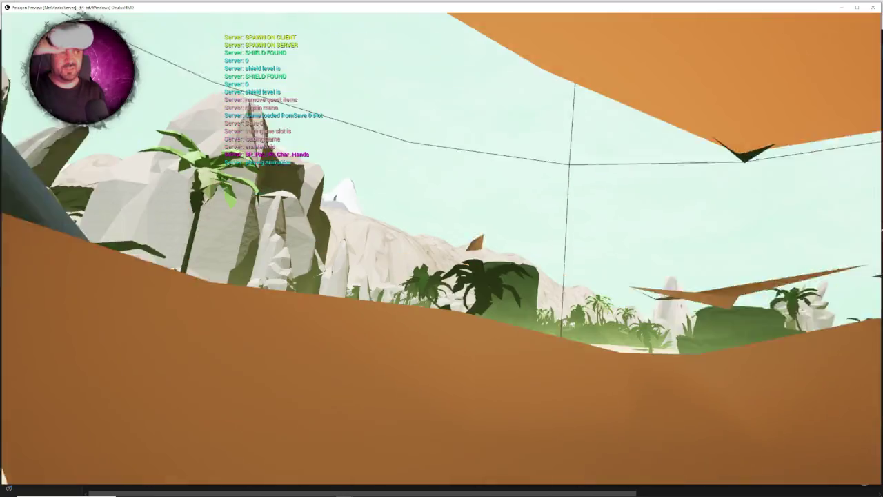
key("Escape")
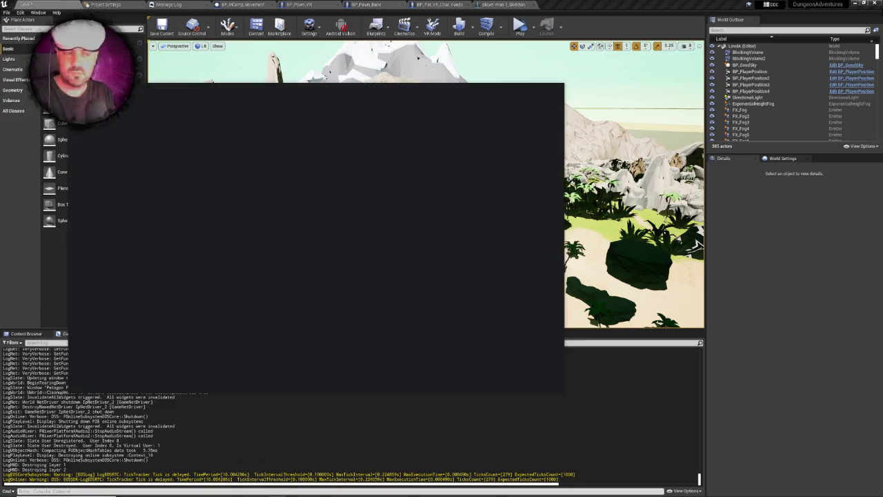
Step: Move the Oculus desktop app window aside to uncover the Unreal editor
left_click(207, 94)
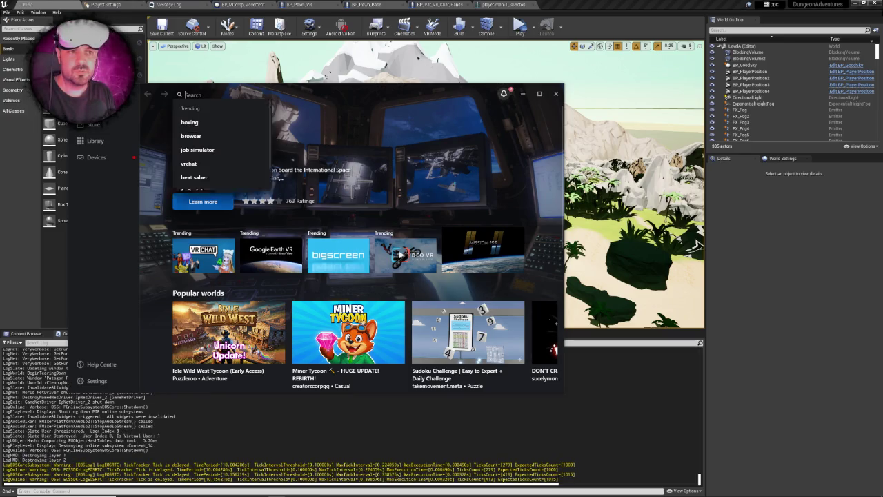
left_click_drag(267, 91, 177, 91)
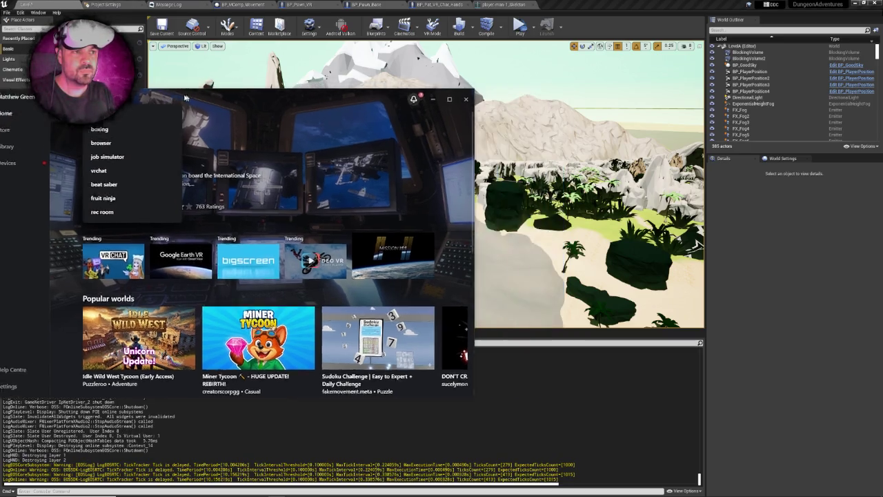
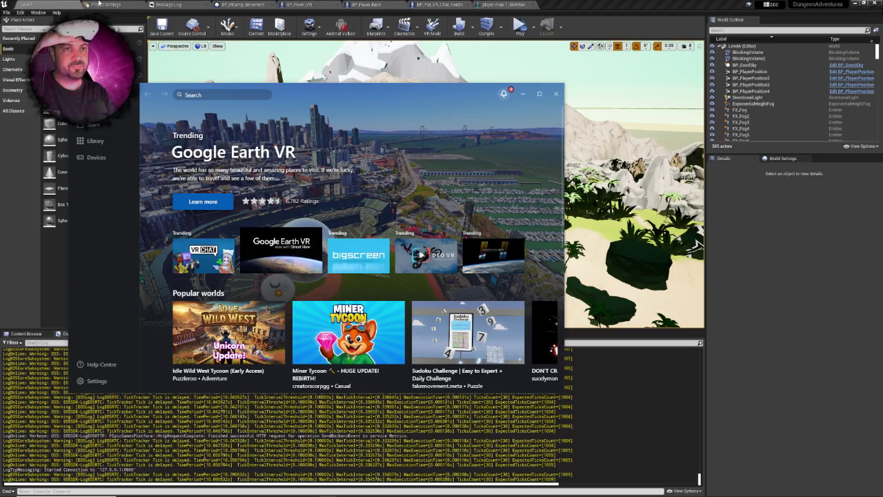
Step: Close the Oculus store, save LevelA, and launch a VR Preview of the island level
left_click(166, 69)
left_click(533, 28)
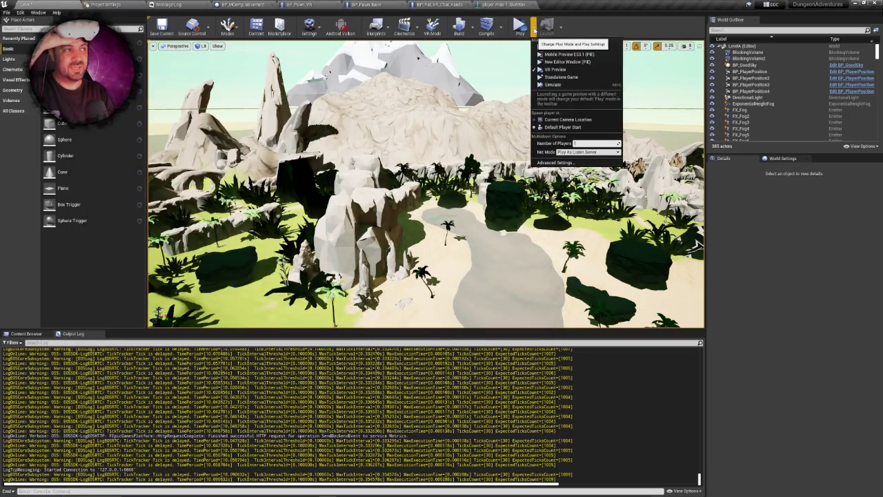
left_click(426, 149)
key("ctrl+s")
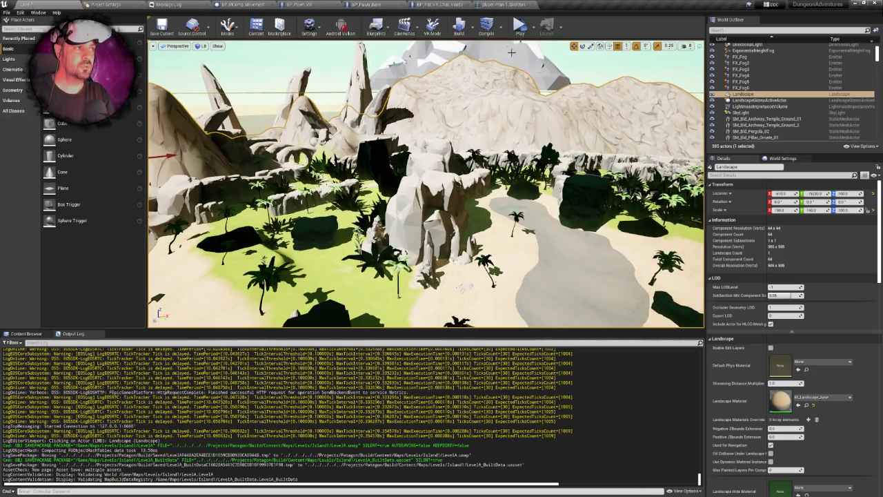
left_click(521, 28)
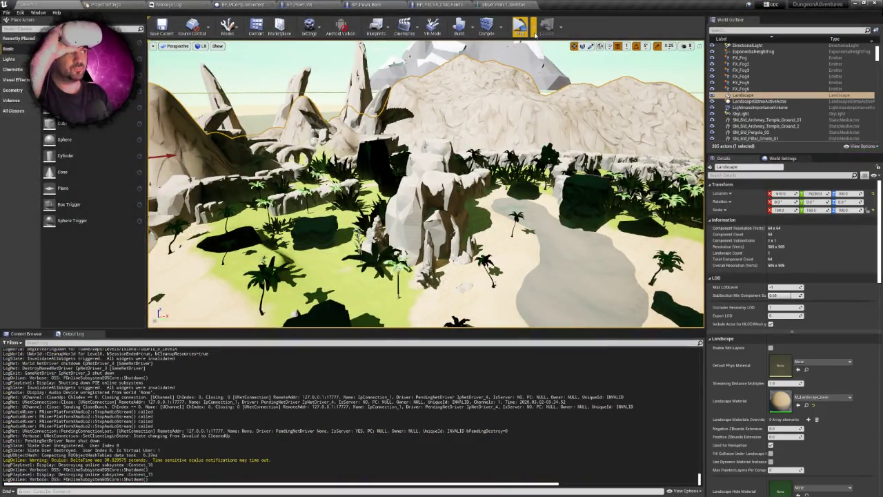
Step: Save LevelA and run two VR Preview sessions, stopping each with Esc
left_click(534, 28)
left_click(489, 141)
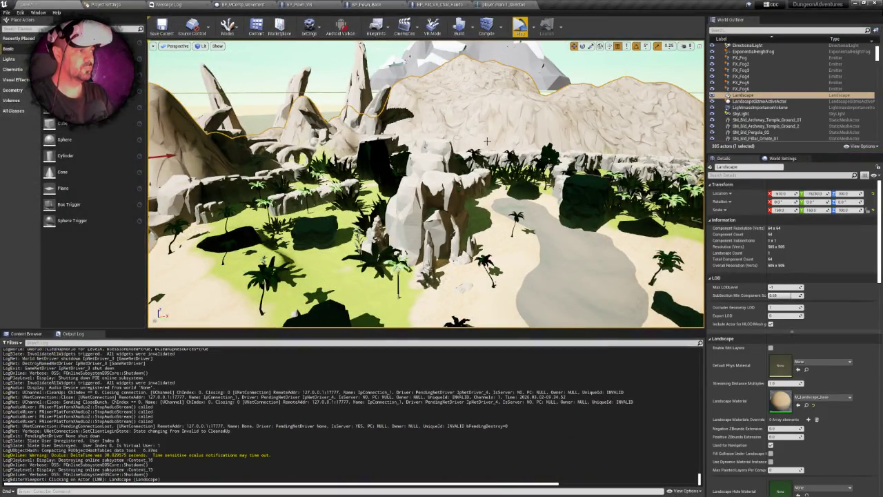
key("ctrl+s")
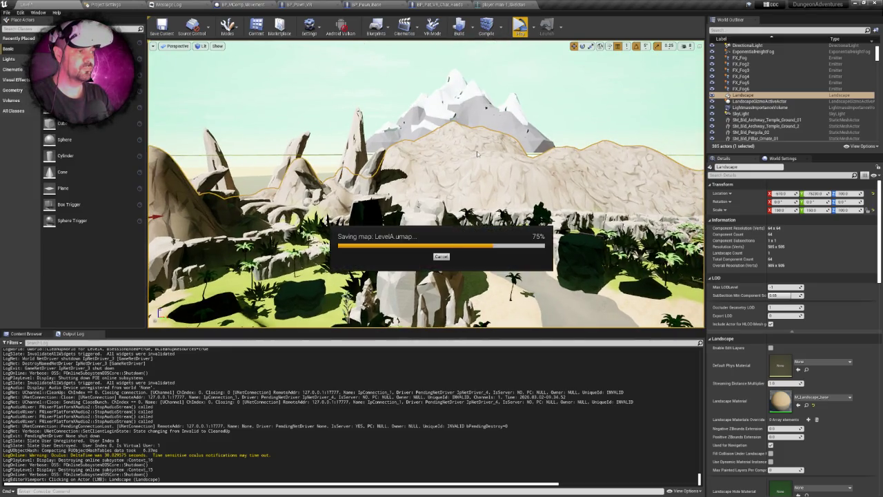
left_click(521, 28)
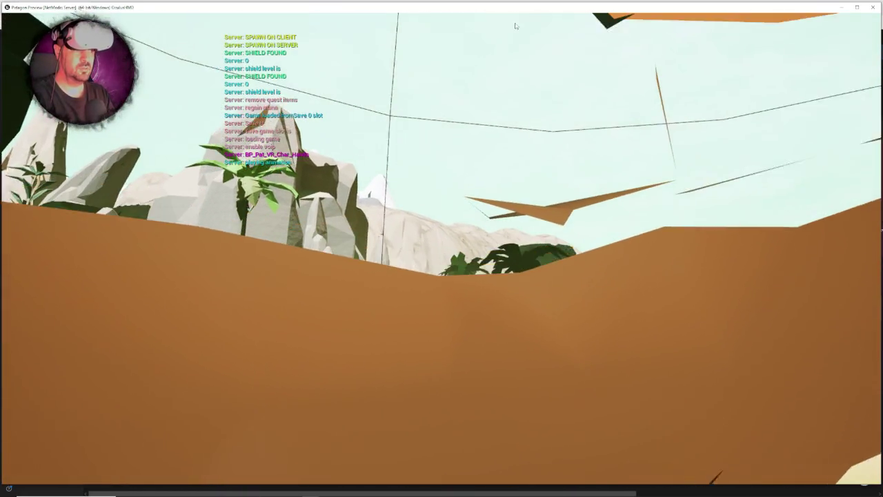
key("Escape")
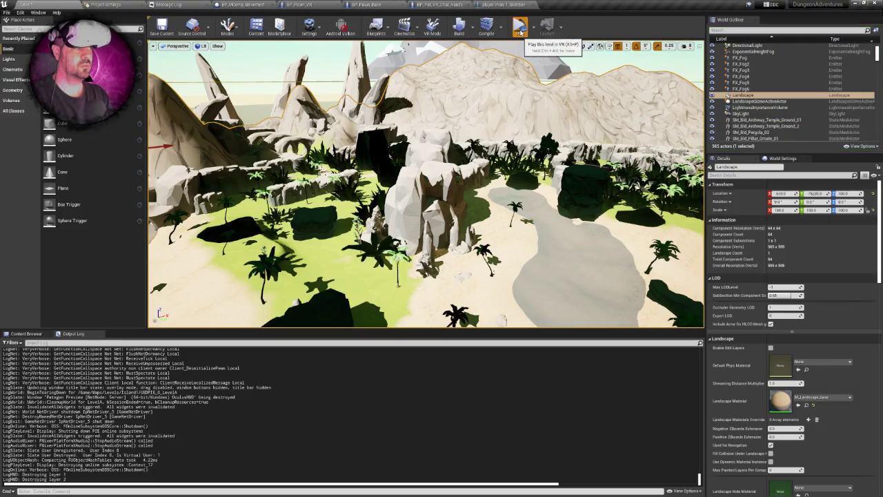
left_click(520, 31)
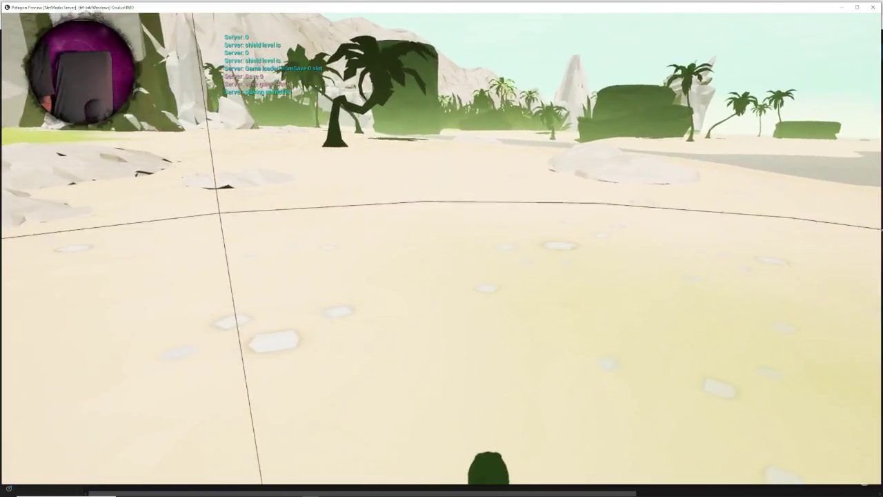
key("Escape")
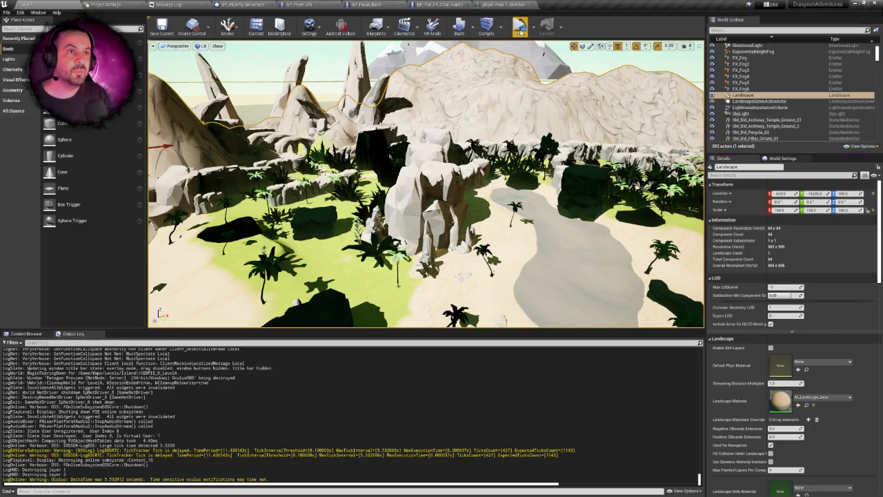
Step: Browse the BP_Pawn_VR, BP_Pawn_Base, BP_MComp_Movement and BP_Pat_VR_Char_Hands blueprint graphs
left_click(323, 5)
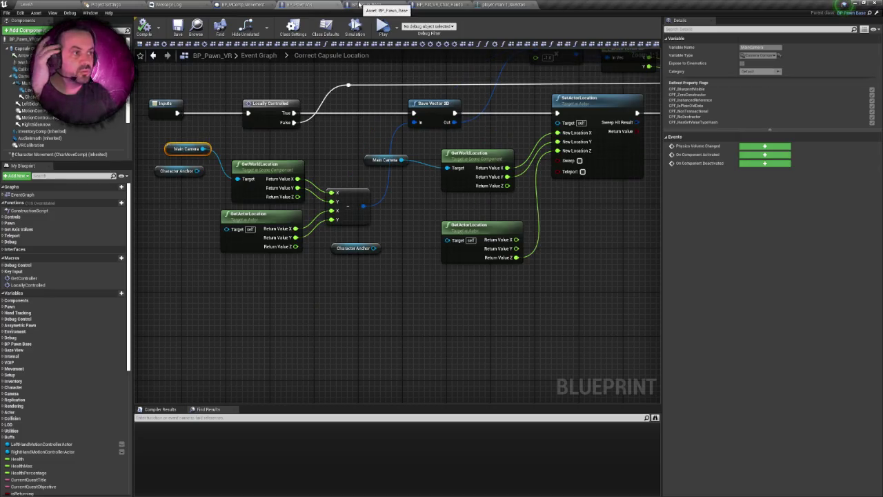
left_click(359, 4)
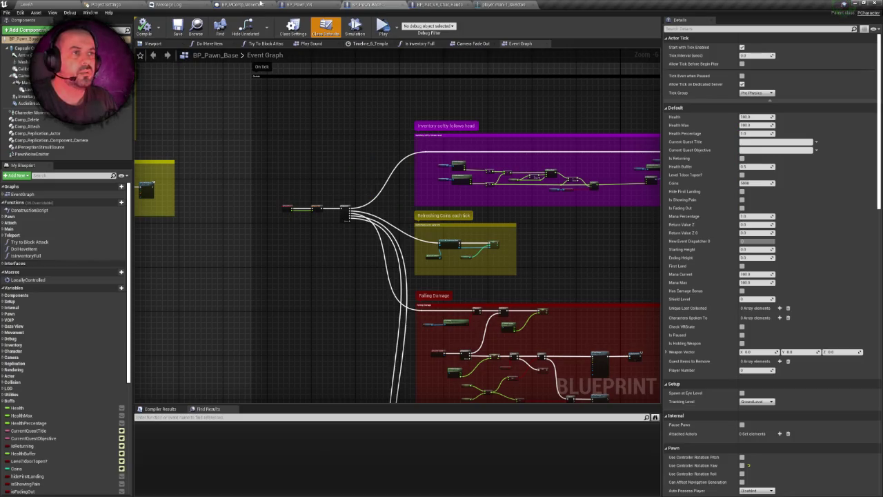
left_click(260, 4)
mouse_move(446, 116)
left_mouse_down()
mouse_move(435, 108)
mouse_move(384, 120)
mouse_move(476, 124)
left_mouse_up()
left_click(442, 4)
mouse_move(412, 80)
left_mouse_down()
mouse_move(457, 96)
mouse_move(359, 84)
mouse_move(392, 80)
left_mouse_up()
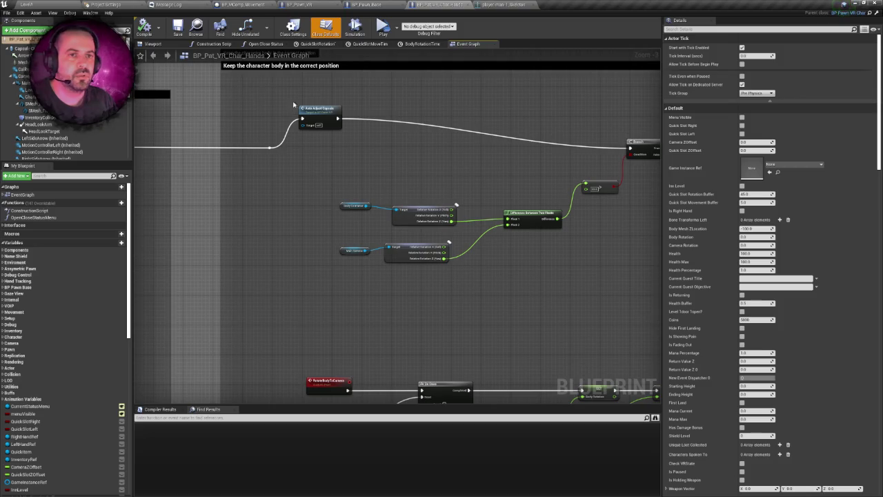
Step: In the character's viewport, set MainCamera's Location X to 0 and save the blueprint
left_click(153, 44)
left_click(346, 110)
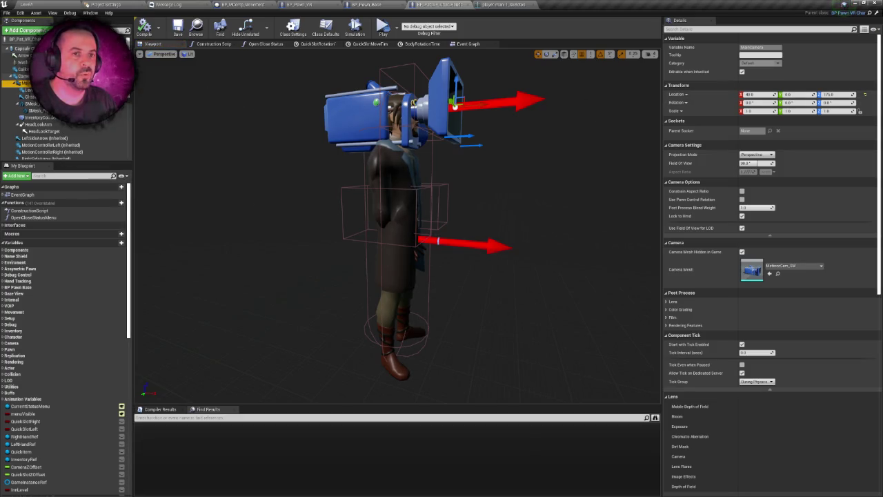
left_click(26, 97)
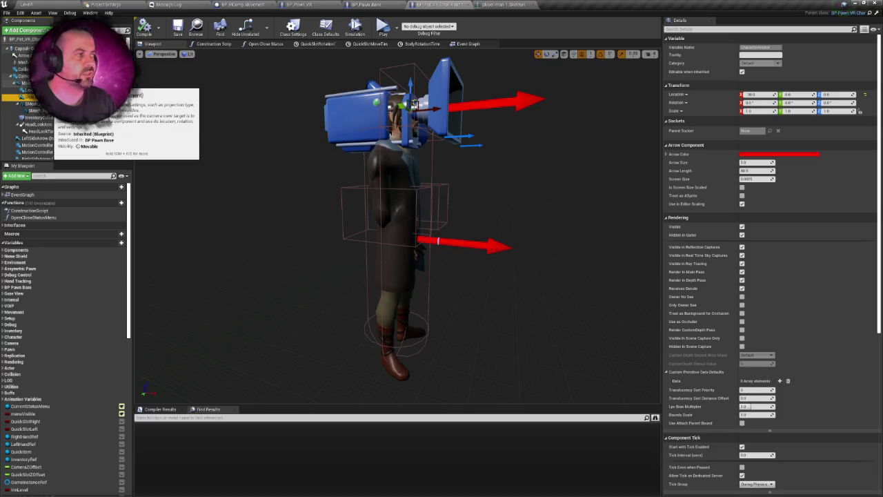
left_click(26, 83)
type("0")
key("Return")
key("ctrl+s")
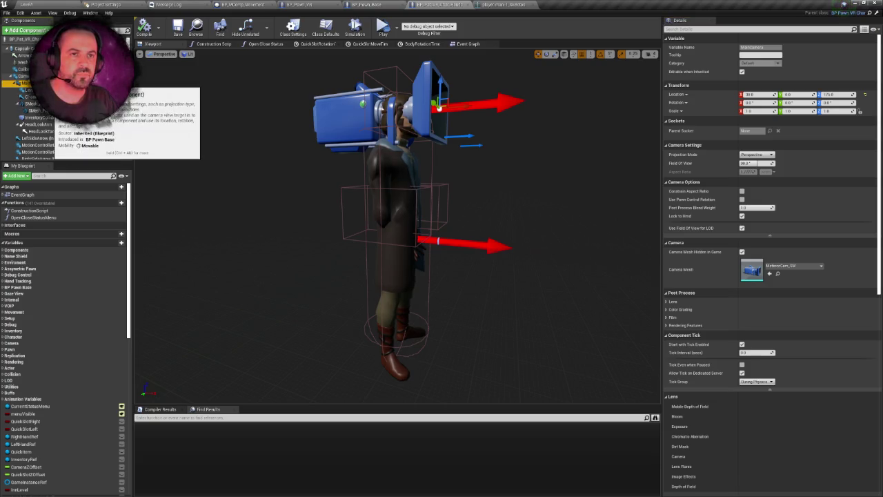
Step: Inspect the CharacterAnchor and camera components, then return to the VR character blueprint
left_click(31, 97)
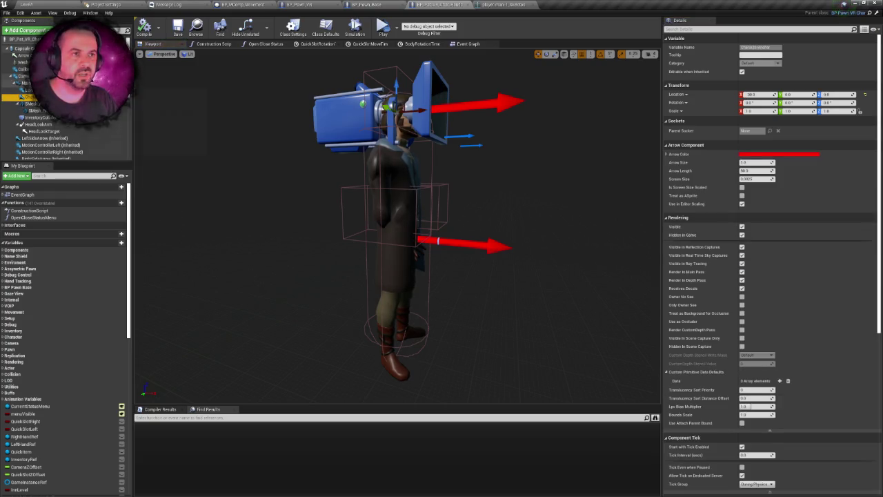
left_click(28, 83)
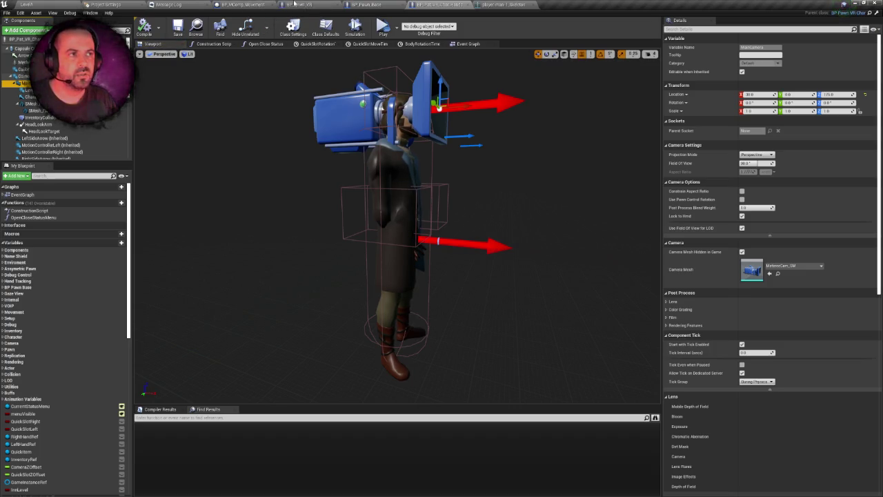
left_click(259, 5)
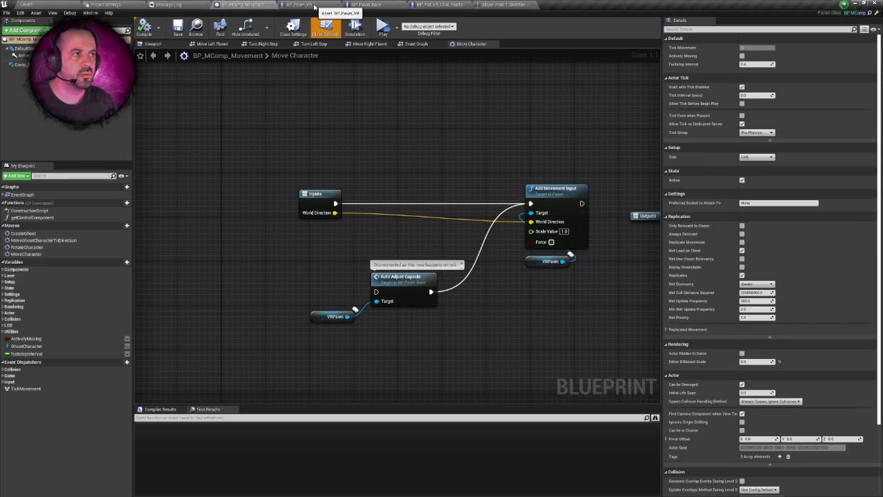
left_click(450, 5)
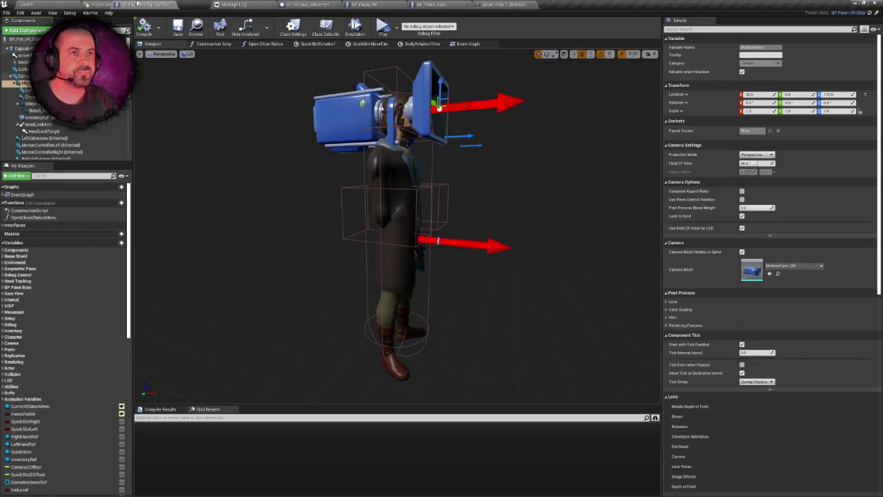
Step: Bring BP_Pawn_VR's Correct Capsule Location nodes into view and make a first attempt at wiring Character Anchor
left_click_drag(373, 5, 177, 4)
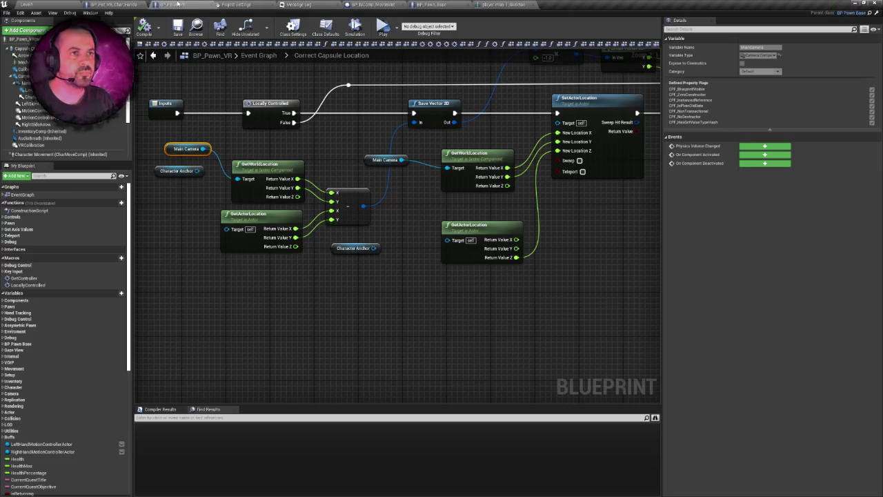
left_click_drag(293, 97, 324, 126)
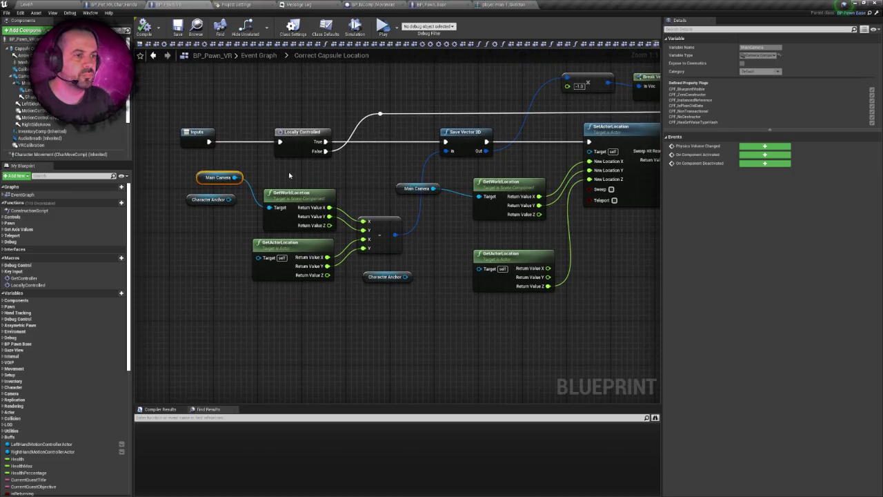
scroll(294, 178, "down", 1)
scroll(290, 169, "up", 1)
left_click_drag(203, 189, 218, 219)
left_click(185, 227)
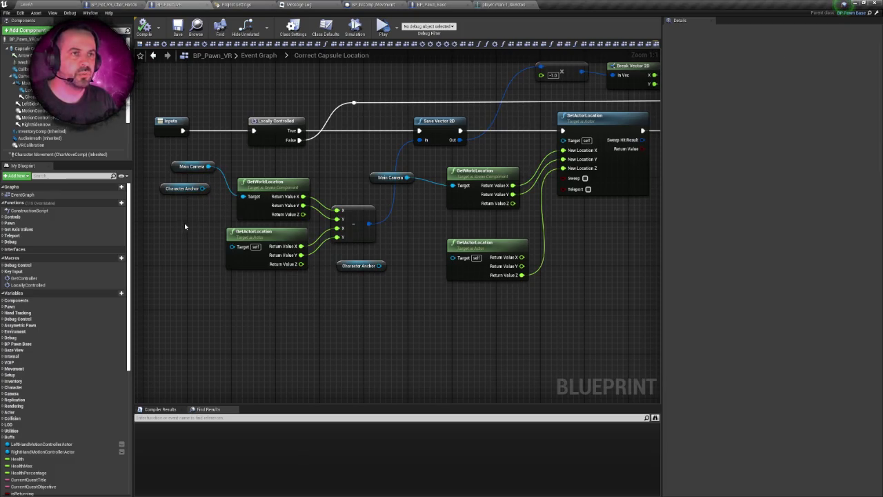
Step: Wire Character Anchor into both GetWorldLocation targets, save, and return to the level
left_click_drag(203, 188, 250, 200)
mouse_move(381, 265)
left_mouse_down()
mouse_move(453, 183)
mouse_move(457, 190)
left_mouse_up()
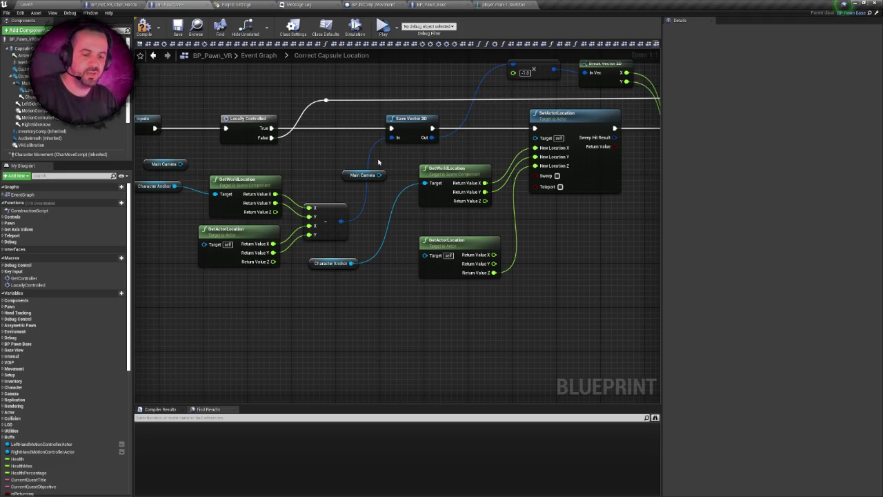
key("ctrl+s")
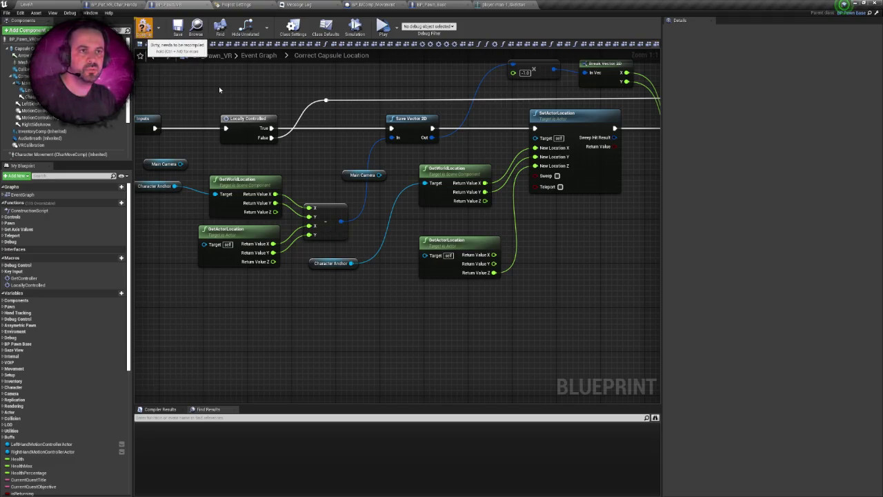
left_click_drag(213, 98, 250, 86)
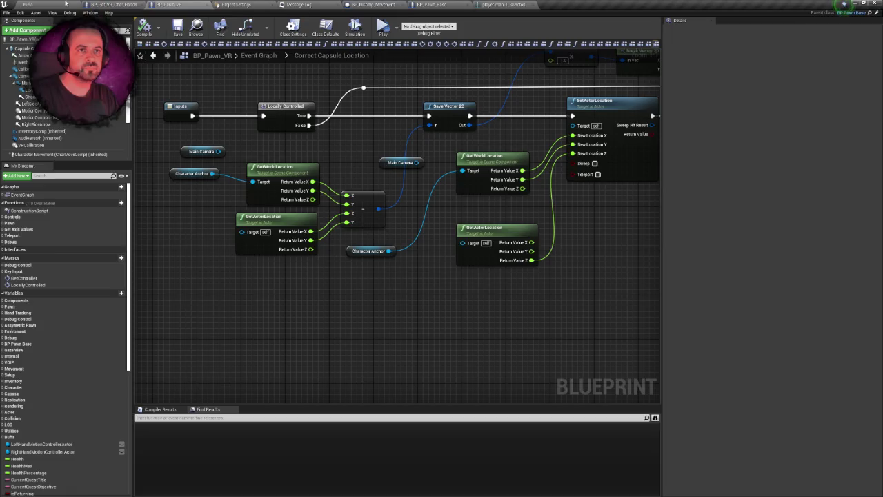
left_click(65, 3)
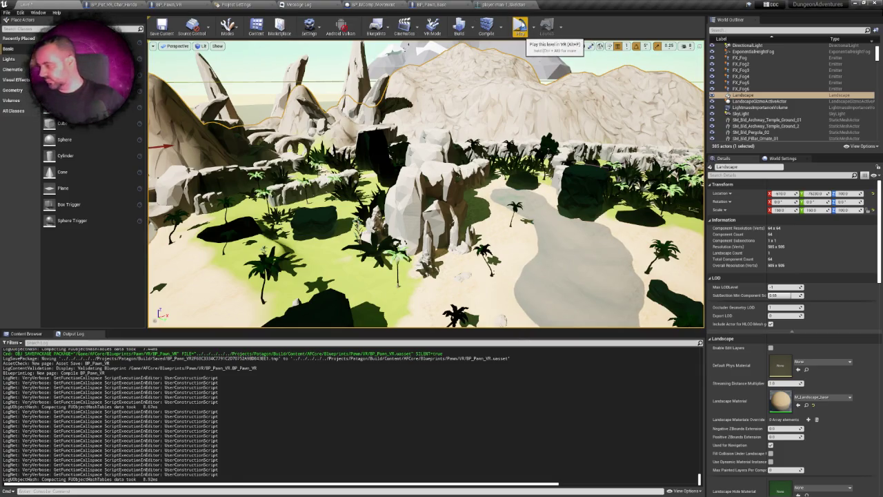
left_click(520, 29)
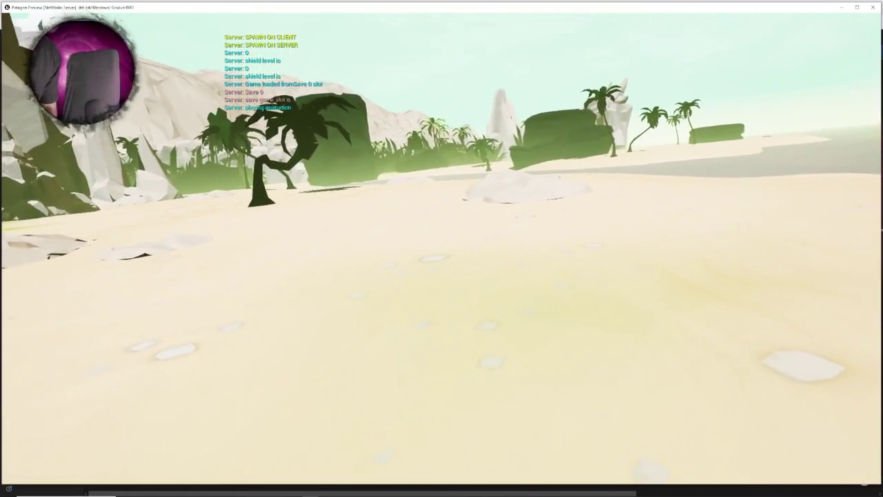
key("Escape")
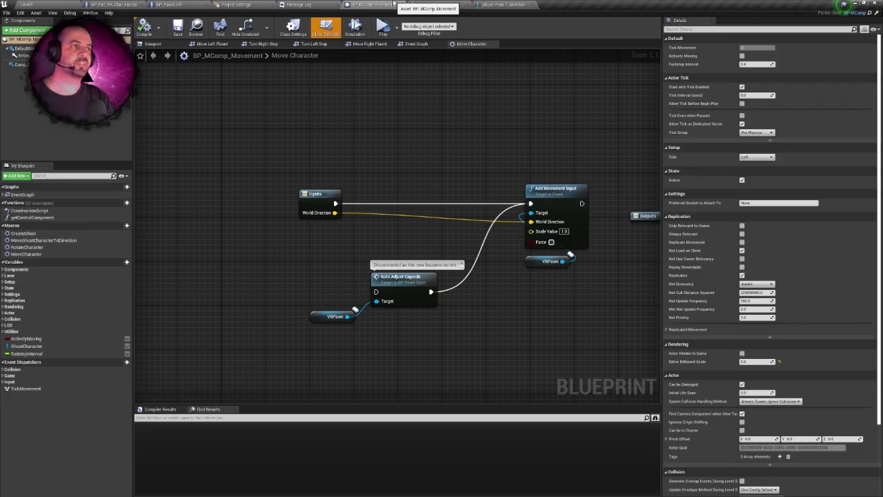
left_click(376, 5)
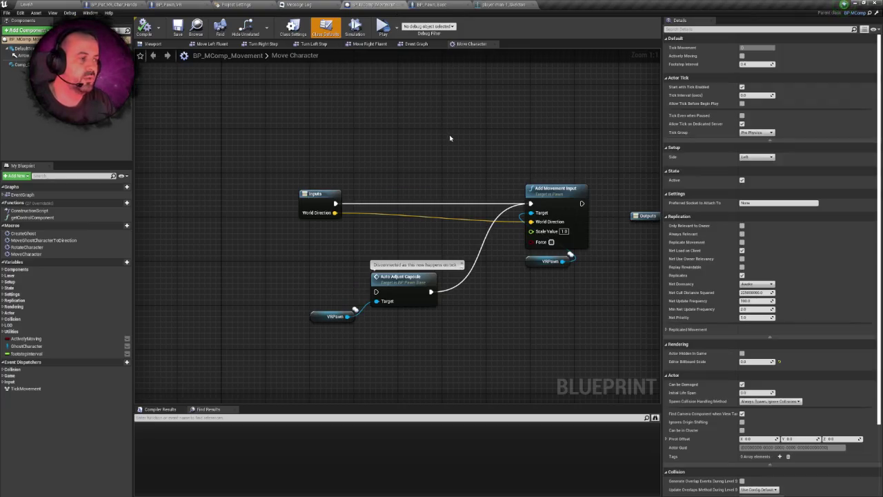
Step: Zoom out over the Move Character graph, then switch to the BP_Pat_VR_Char_Hands blueprint
scroll(450, 138, "down", 2)
right_click(449, 135)
key("Escape")
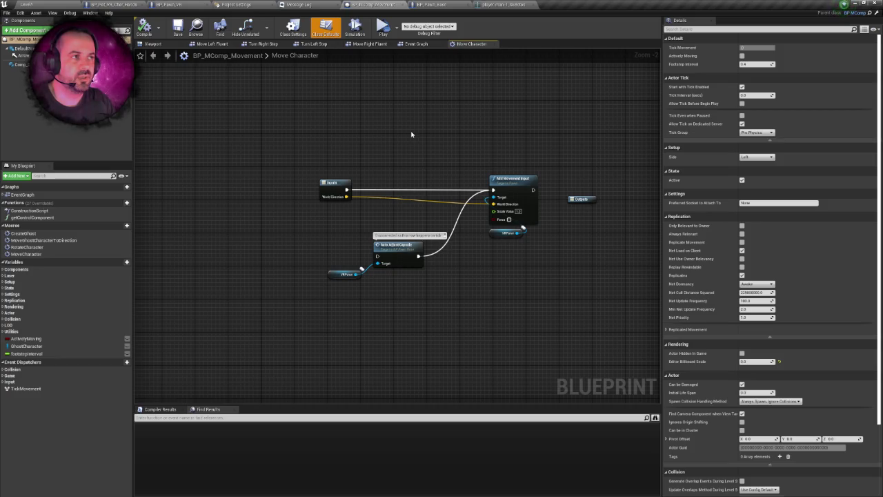
left_click(129, 4)
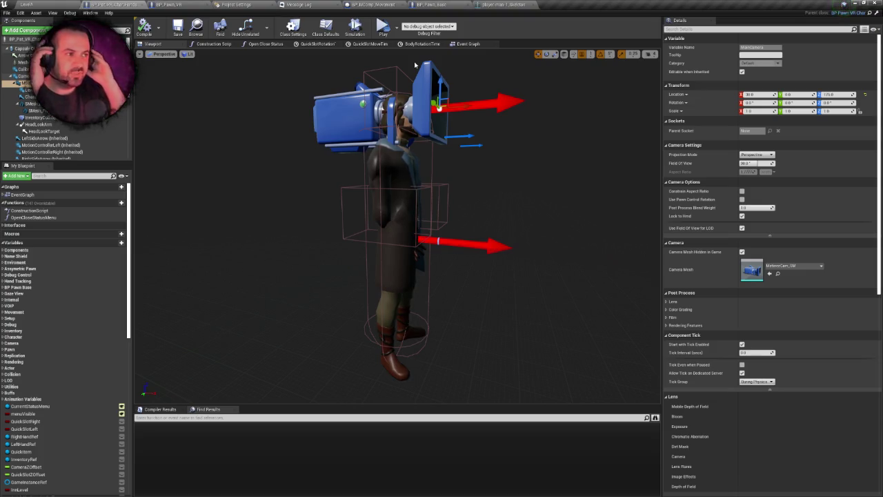
Step: In the Event Graph, add a Main Camera reference feeding a Get Relative Location node
left_click(464, 46)
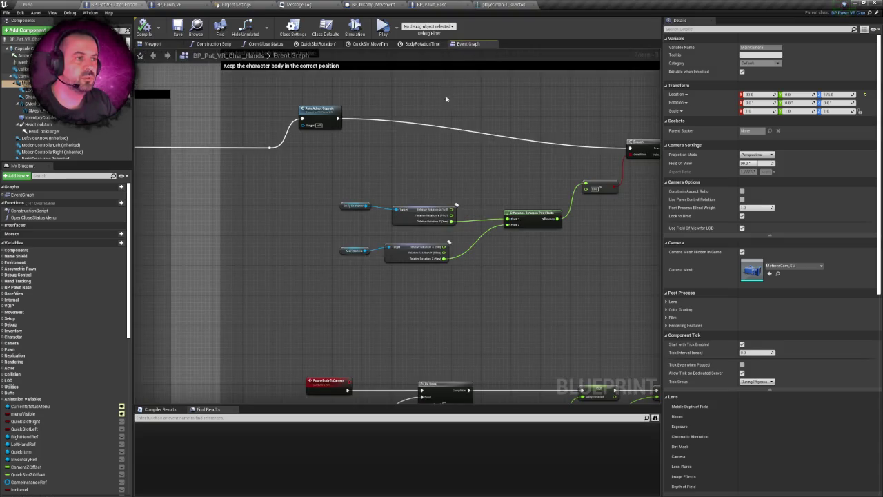
scroll(421, 140, "down", 1)
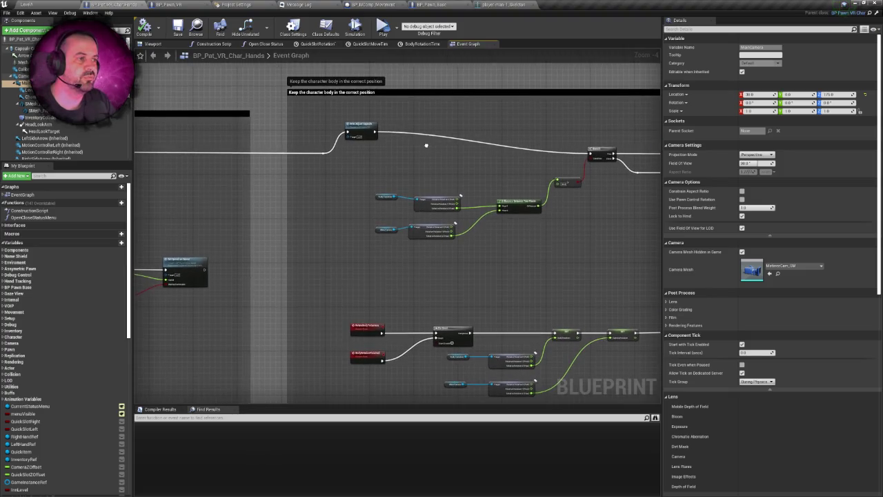
scroll(426, 144, "up", 1)
left_click_drag(398, 144, 310, 158)
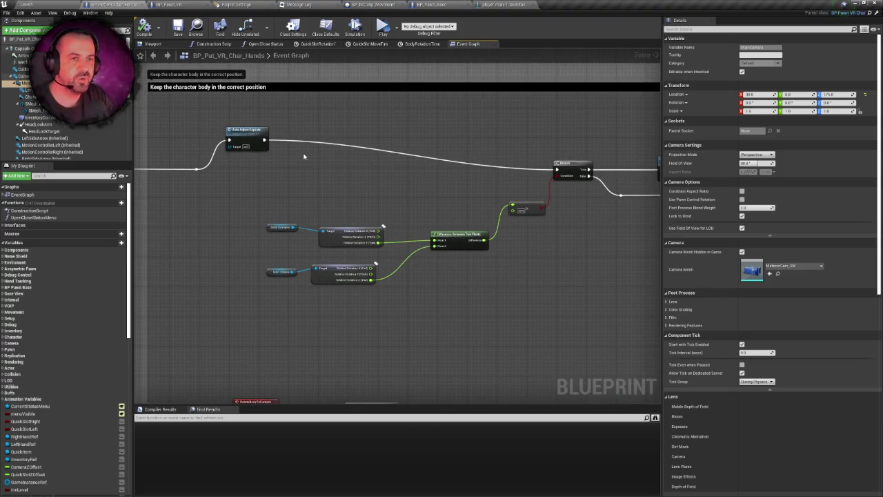
left_click_drag(366, 190, 340, 180)
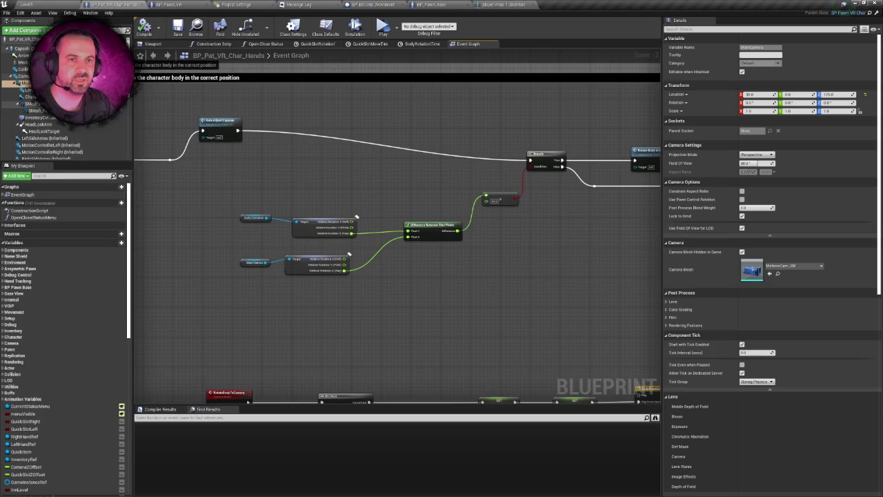
scroll(301, 147, "up", 4)
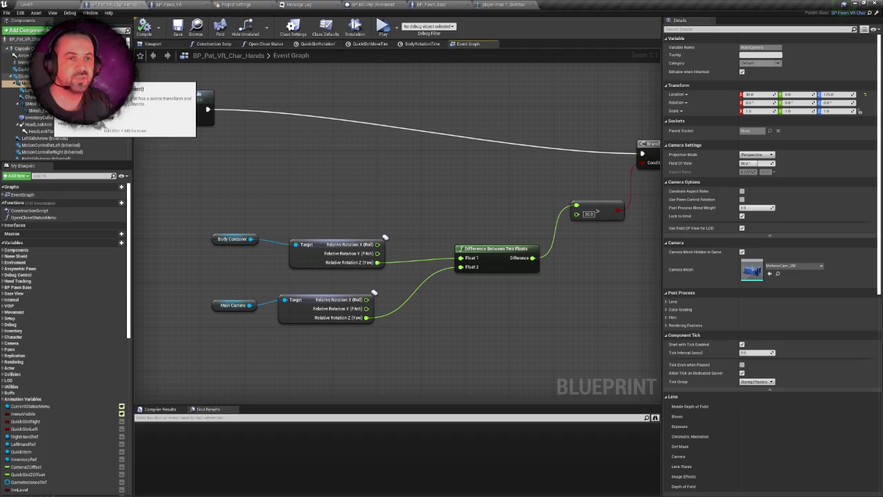
mouse_move(27, 83)
left_mouse_down()
mouse_move(200, 161)
mouse_move(276, 165)
mouse_move(250, 164)
left_mouse_up()
type("getrelat")
key("Down")
key("Down")
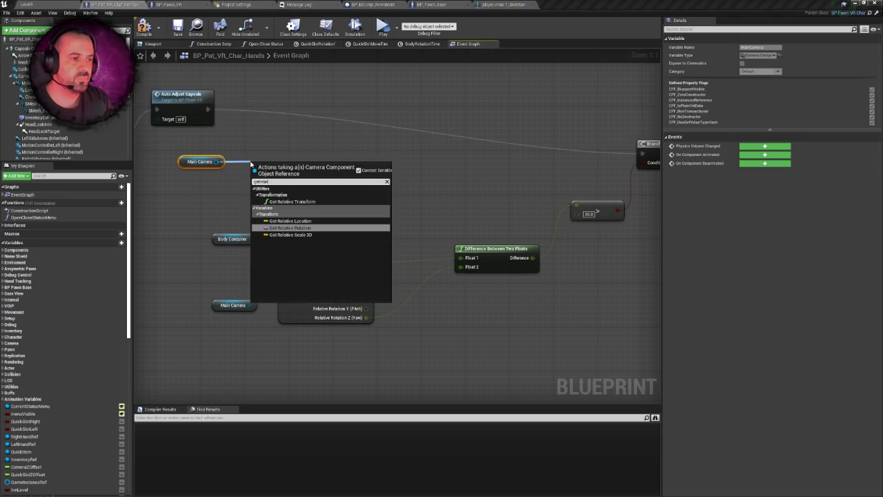
key("Up")
key("Return")
Step: Line up the camera nodes and split Relative Location's output into X, Y and Z
left_click(202, 141)
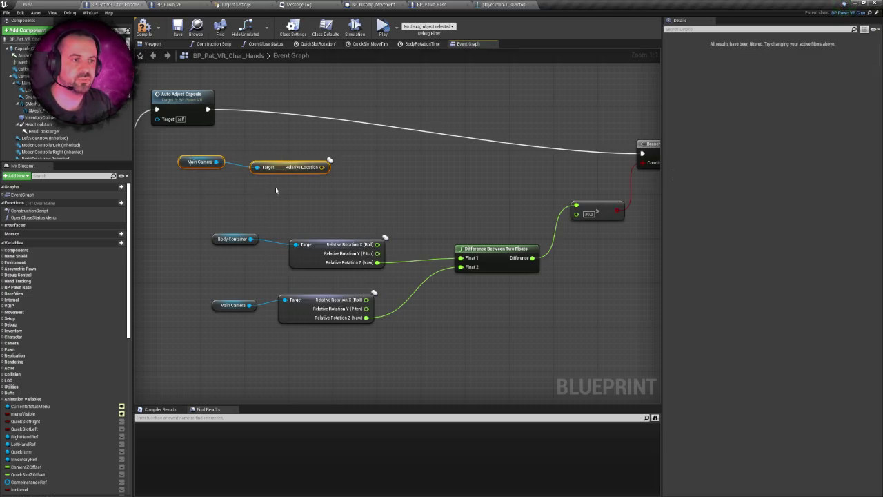
left_click_drag(200, 162, 196, 167)
left_click(272, 173)
left_click_drag(272, 172, 277, 156)
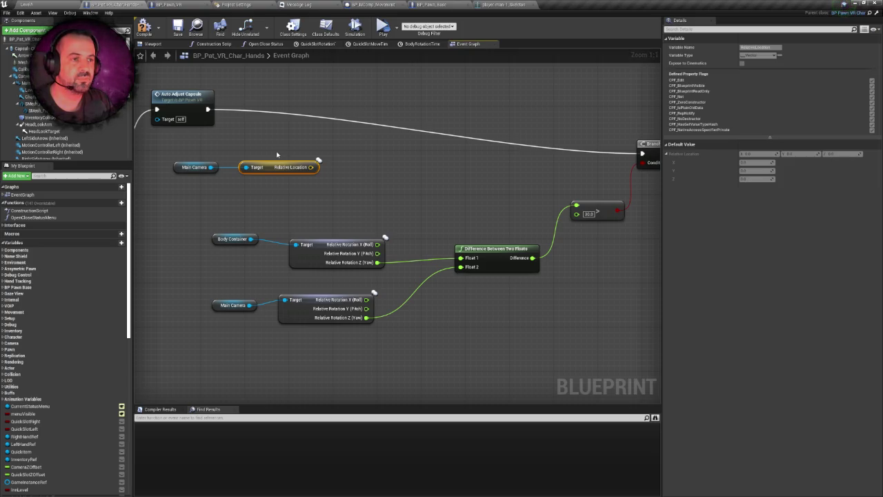
left_click(268, 160)
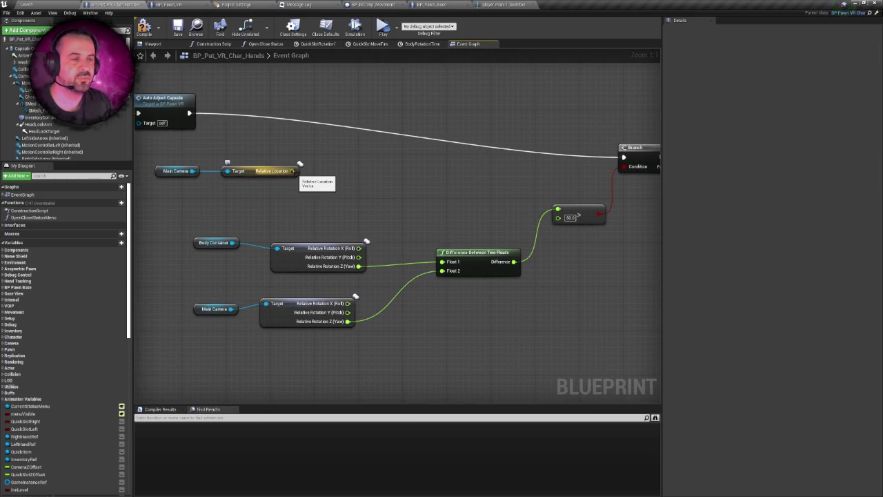
mouse_move(294, 171)
left_mouse_down()
mouse_move(315, 134)
mouse_move(323, 164)
mouse_move(309, 148)
left_mouse_up()
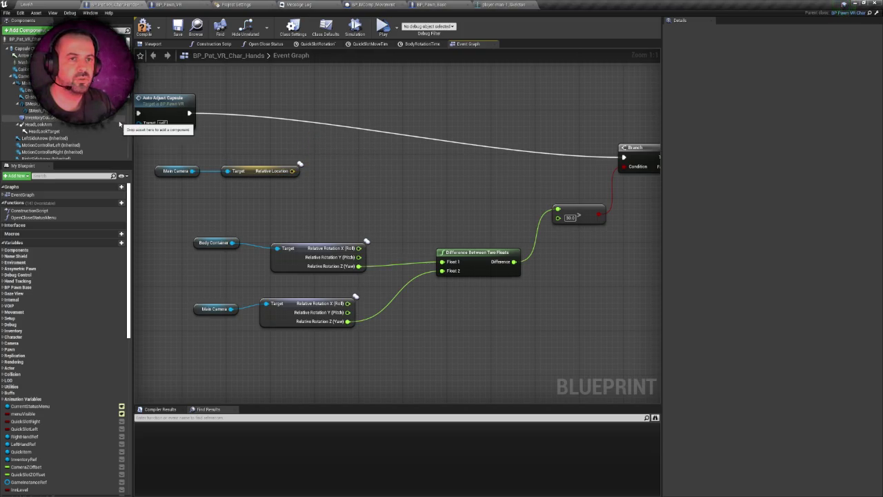
right_click(292, 171)
left_click(317, 191)
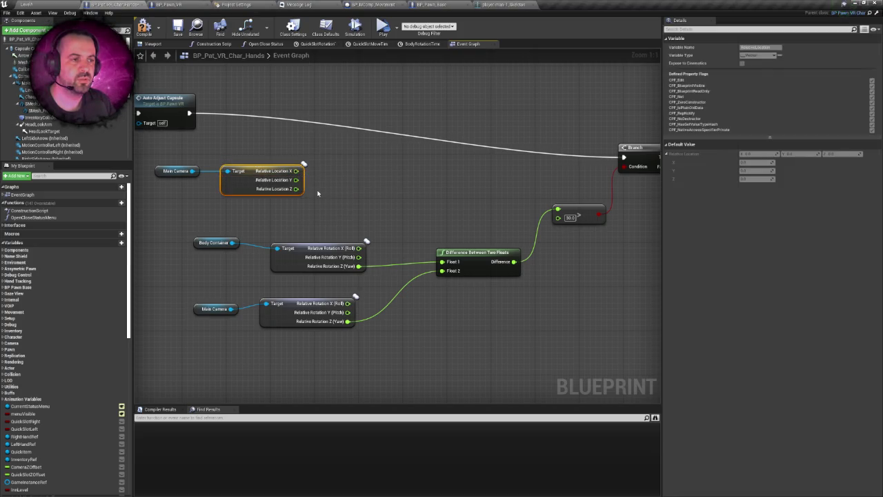
Step: Reposition the camera nodes and drag out a Character Anchor reference, searching 'setrelativ'
left_click(176, 170, "ctrl")
left_click_drag(176, 171, 155, 160)
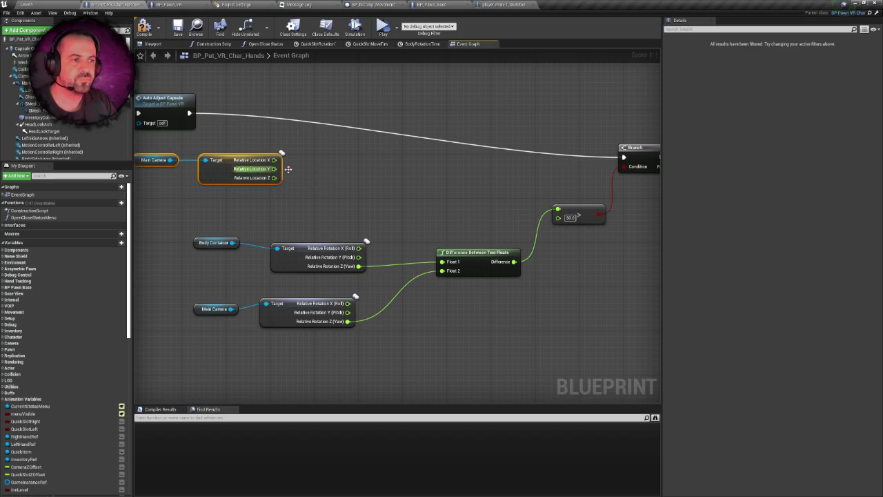
scroll(316, 172, "down", 1)
scroll(316, 173, "up", 1)
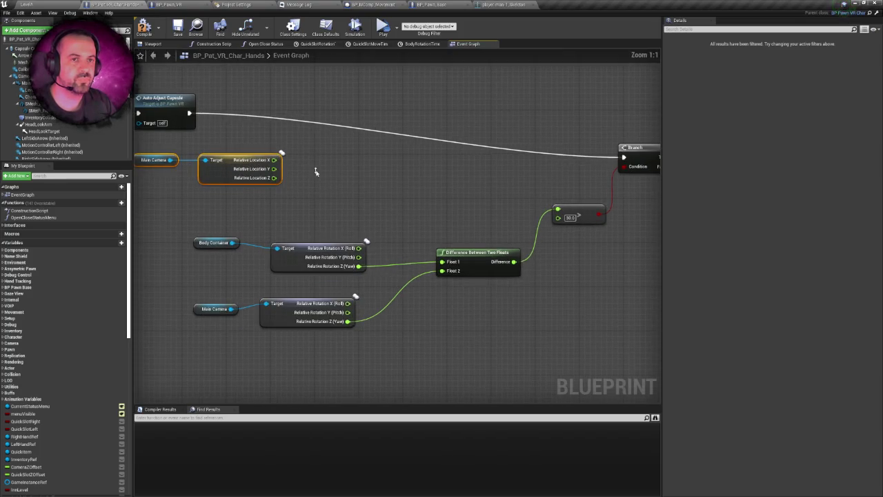
left_click(312, 172)
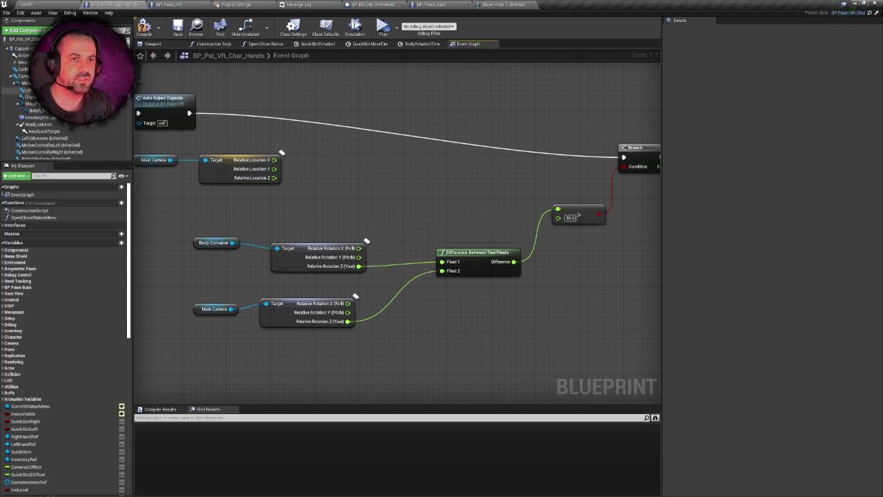
mouse_move(31, 96)
left_mouse_down()
mouse_move(279, 198)
mouse_move(276, 209)
mouse_move(365, 158)
mouse_move(368, 143)
left_mouse_up()
type("setrelativ")
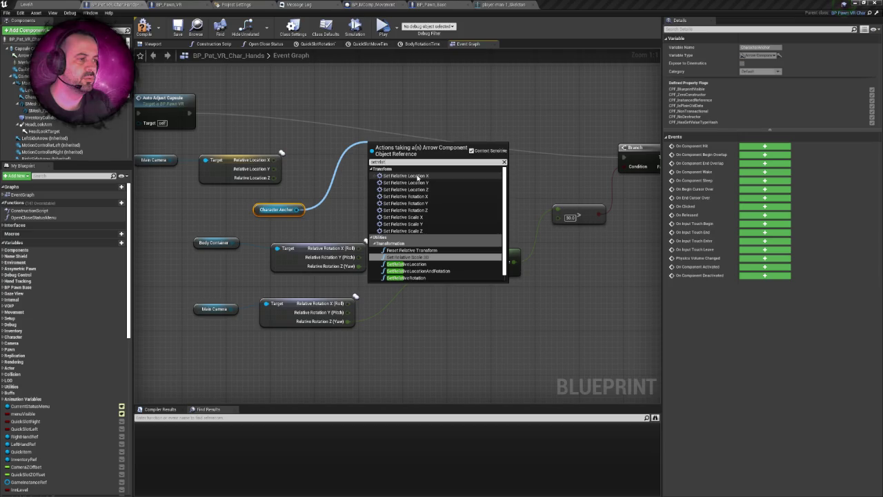
Step: Add an AddRelativeLocation node on Character Anchor and split its Delta Location pin
key("ctrl+a")
type("add")
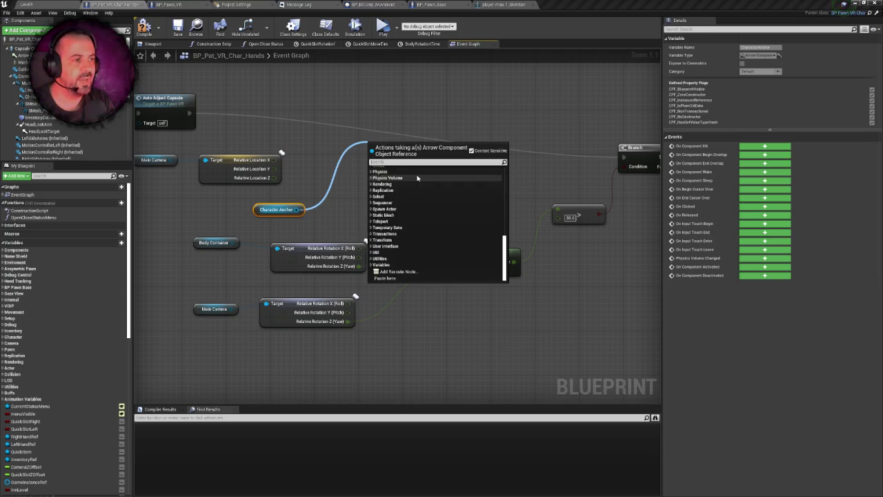
type("rel")
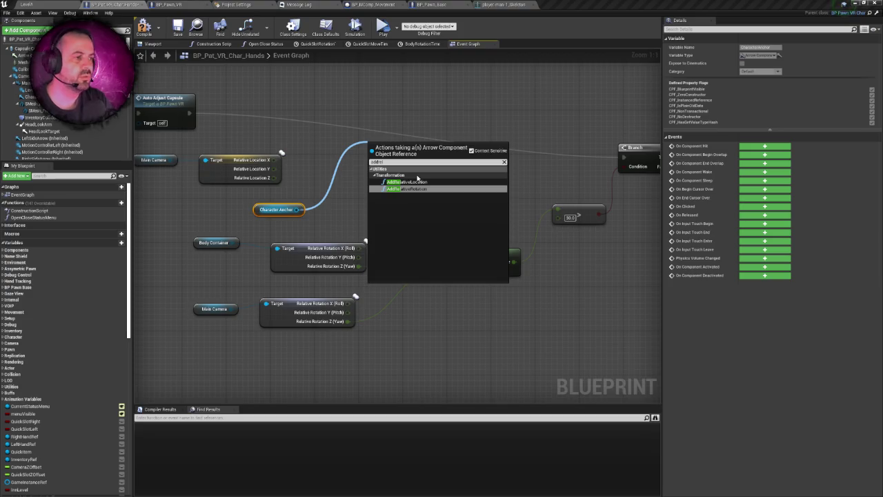
left_click(417, 184)
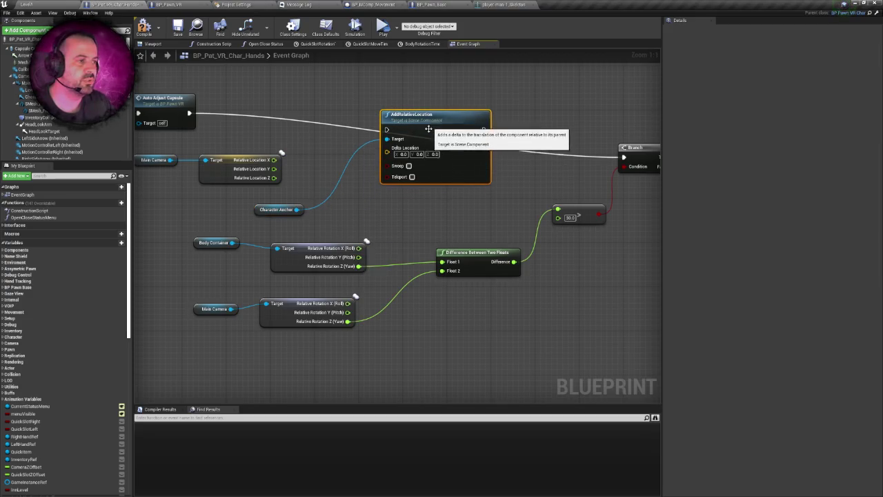
right_click(388, 149)
left_click(409, 168)
Step: Create two float Multiply nodes fed by Relative Location X and Y
left_click_drag(281, 179, 325, 159)
type("min")
key("BackSpace")
key("BackSpace")
type("ulti")
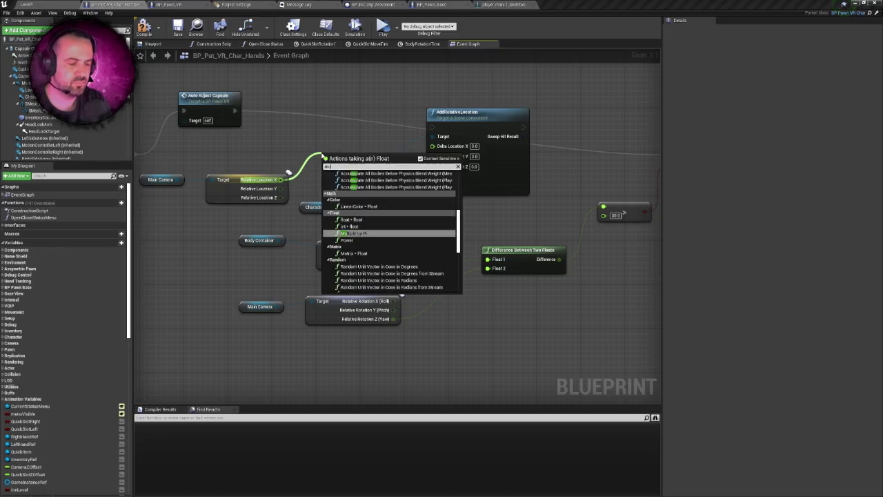
left_click(351, 186)
mouse_move(348, 156)
left_mouse_down()
mouse_move(341, 137)
mouse_move(359, 123)
mouse_move(370, 149)
left_mouse_up()
key("ctrl+w")
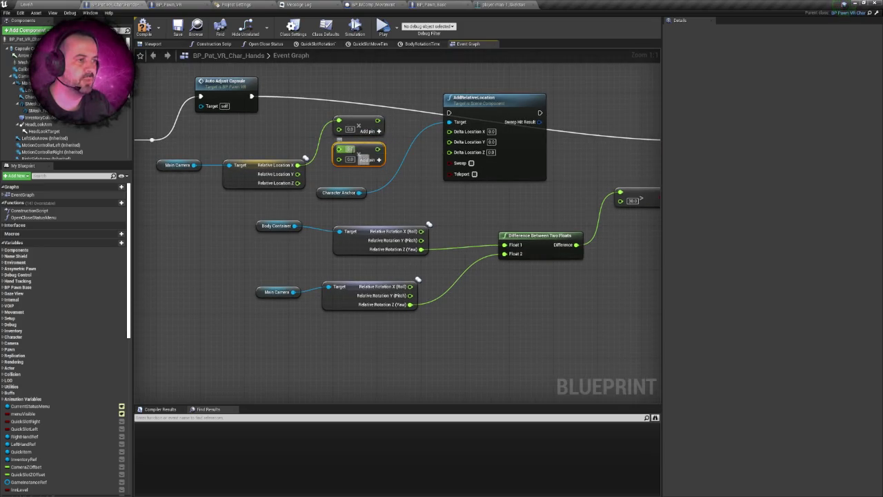
mouse_move(297, 174)
left_mouse_down()
mouse_move(331, 170)
mouse_move(339, 148)
left_mouse_up()
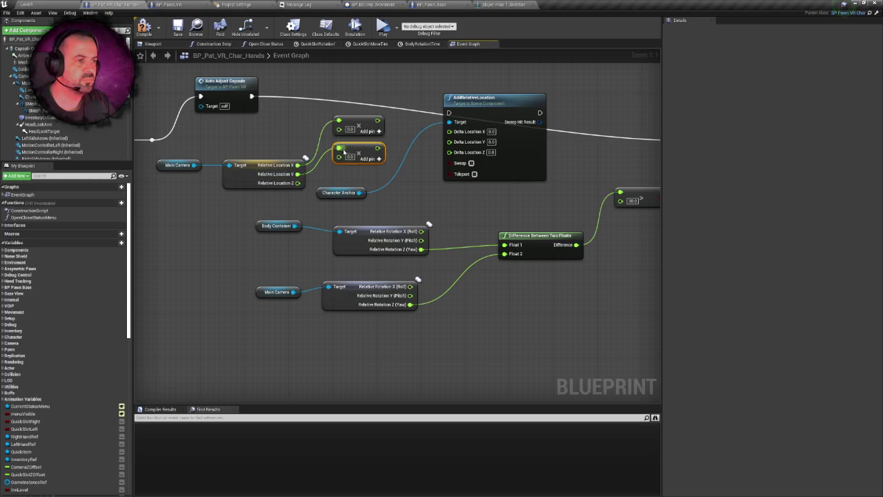
Step: Set both multipliers to -1, wire them to Delta Location X and Y, and save
left_click(350, 130)
type("-1")
left_click(349, 156)
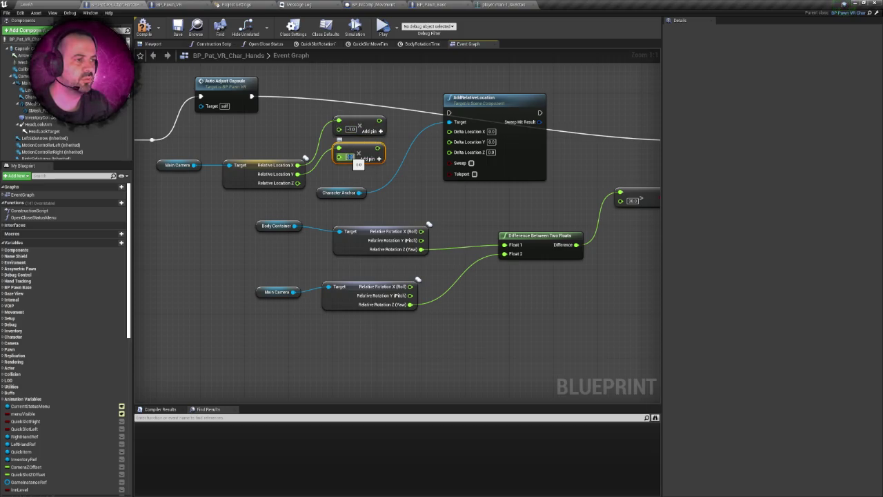
type("-1")
left_click_drag(379, 121, 450, 131)
mouse_move(379, 148)
left_mouse_down()
mouse_move(483, 150)
mouse_move(450, 140)
left_mouse_up()
mouse_move(538, 113)
left_mouse_down()
mouse_move(417, 117)
mouse_move(566, 145)
mouse_move(603, 132)
left_mouse_up()
key("ctrl+s")
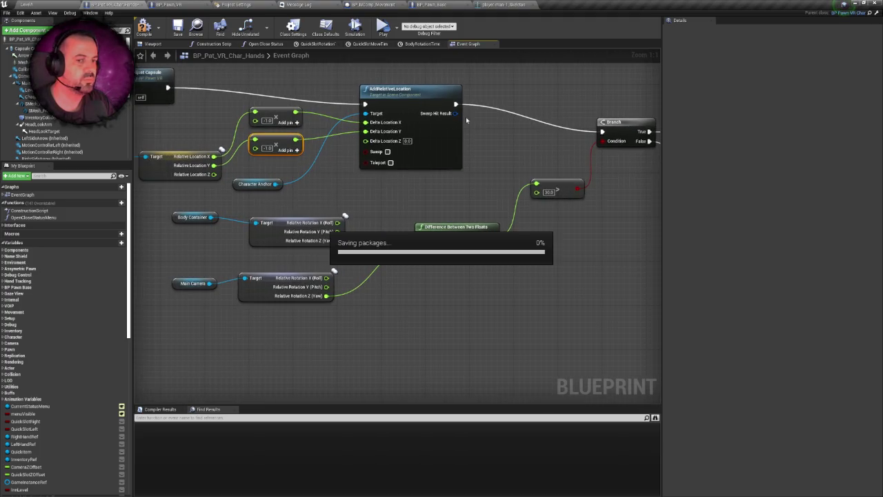
mouse_move(298, 86)
left_mouse_down()
mouse_move(311, 110)
mouse_move(330, 103)
left_mouse_up()
scroll(311, 110, "down", 1)
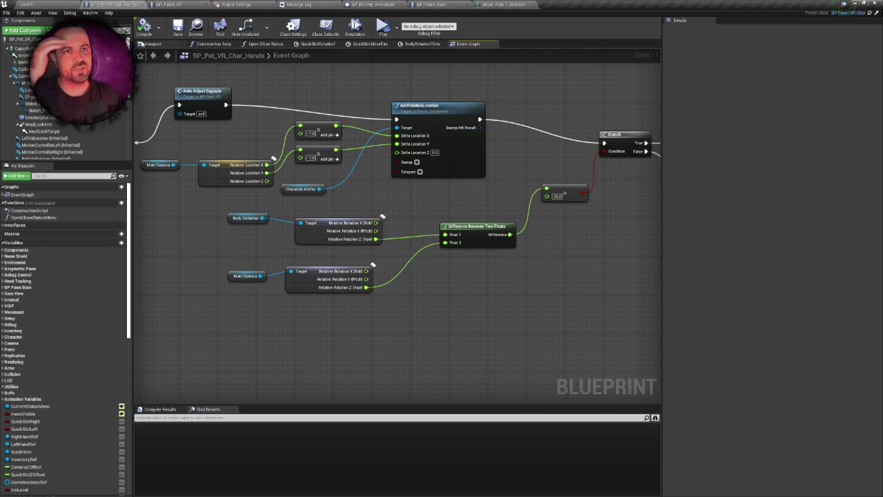
left_click(75, 3)
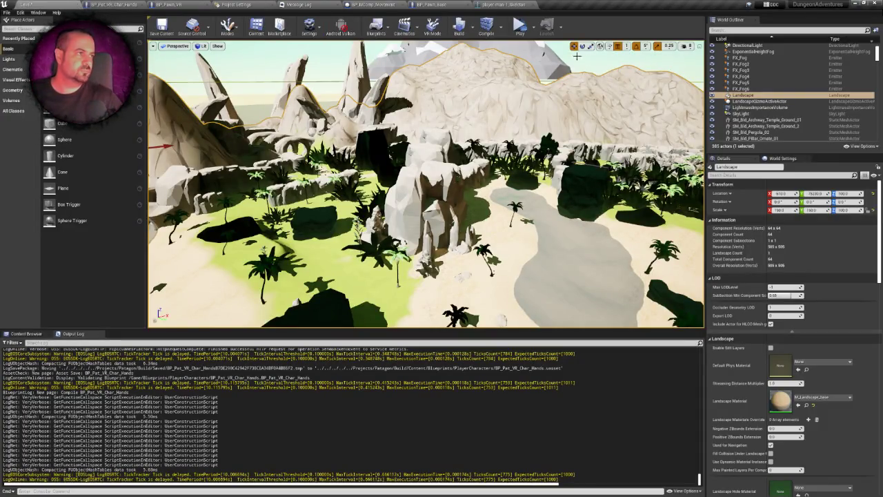
left_click(520, 26)
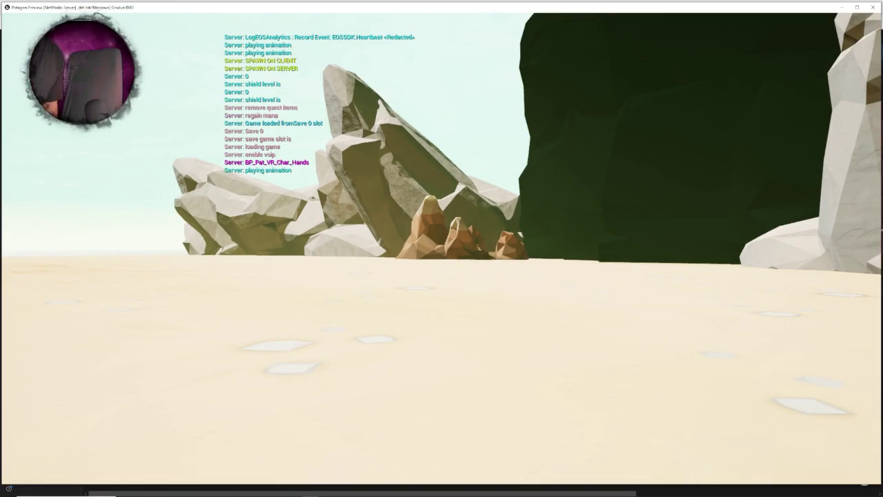
key("Escape")
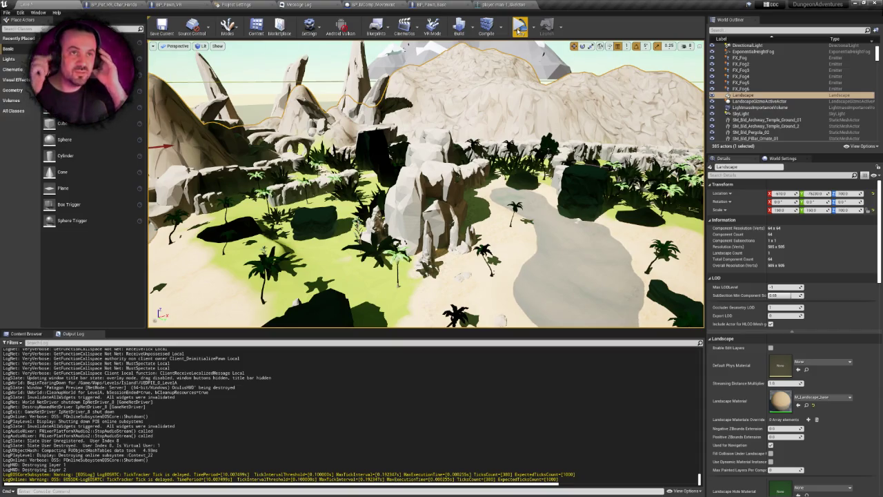
left_click(103, 5)
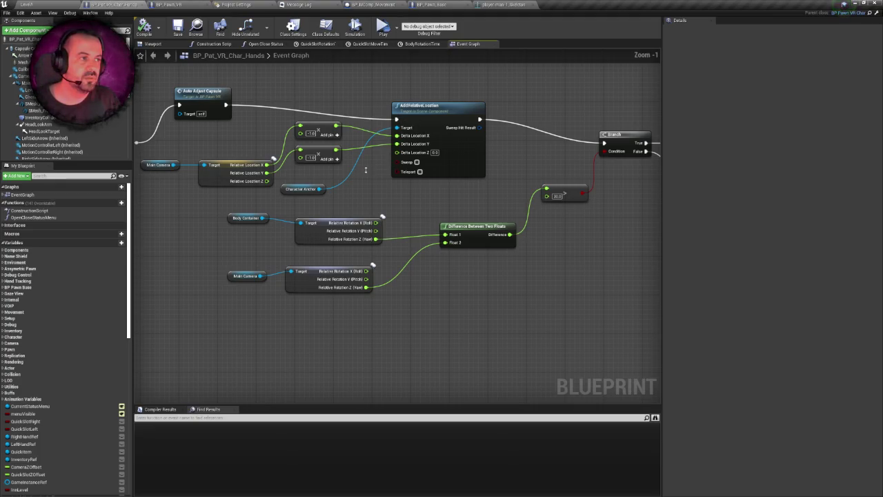
Step: Pan around the graph to inspect the comment areas near the capsule logic
scroll(367, 172, "down", 1)
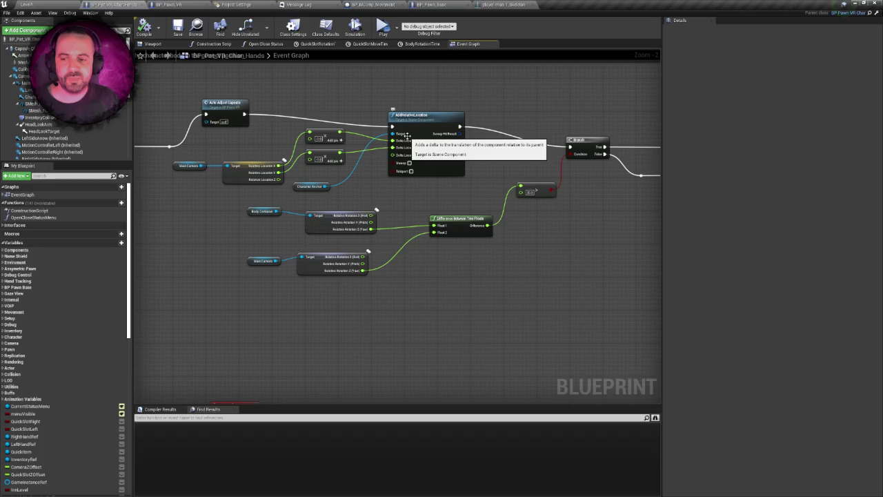
left_click_drag(407, 136, 455, 139)
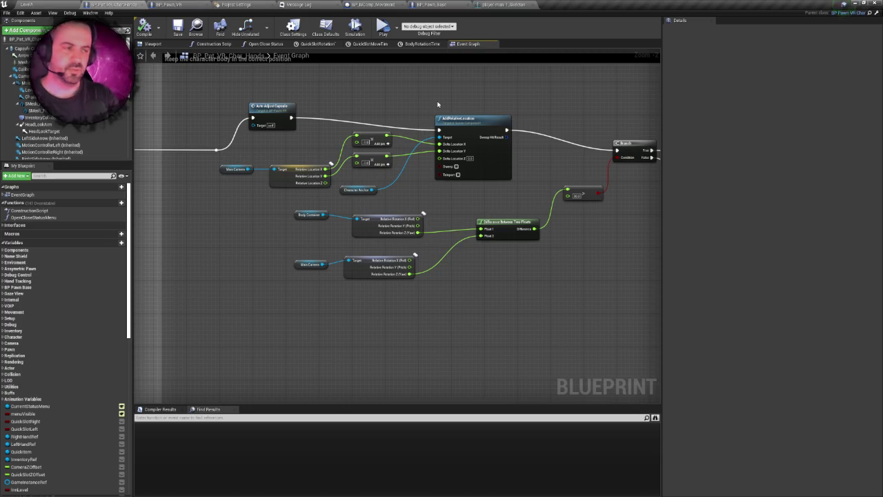
left_click_drag(443, 104, 429, 129)
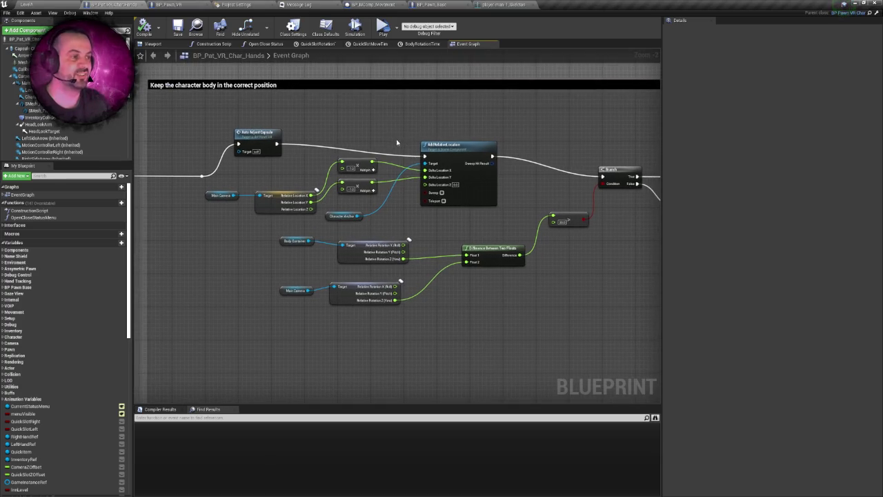
scroll(418, 139, "down", 1)
scroll(417, 138, "up", 1)
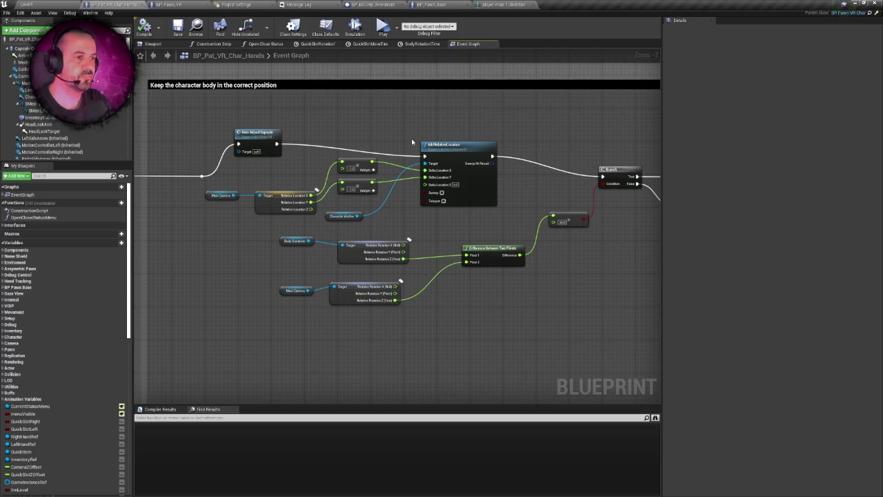
mouse_move(381, 139)
left_mouse_down()
mouse_move(519, 113)
mouse_move(618, 110)
left_mouse_up()
scroll(592, 142, "down", 2)
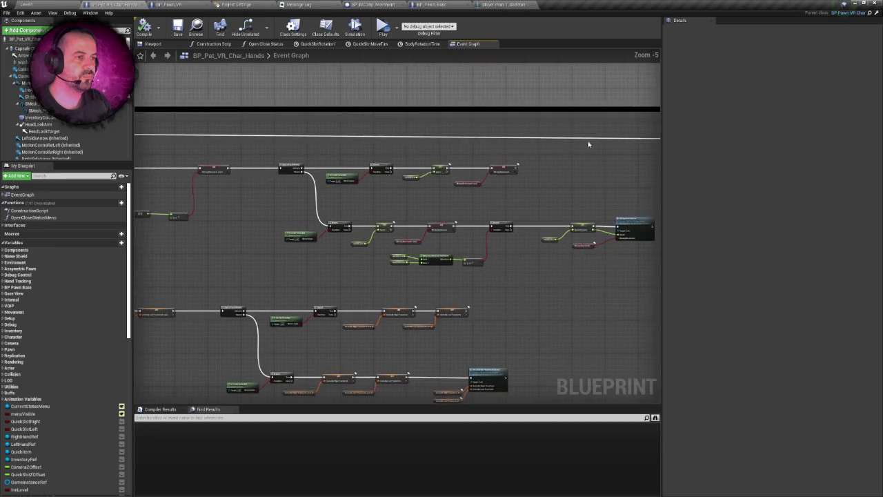
Step: Drag from Character Anchor's pin and search the actions for 'setrelat'
mouse_move(309, 151)
left_mouse_down()
mouse_move(755, 165)
mouse_move(748, 157)
mouse_move(358, 149)
mouse_move(371, 148)
left_mouse_up()
scroll(749, 158, "up", 1)
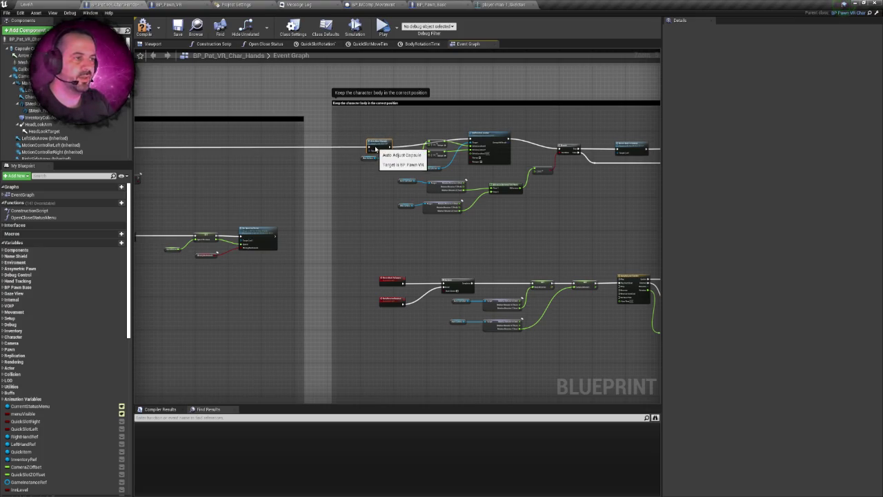
scroll(385, 204, "up", 5)
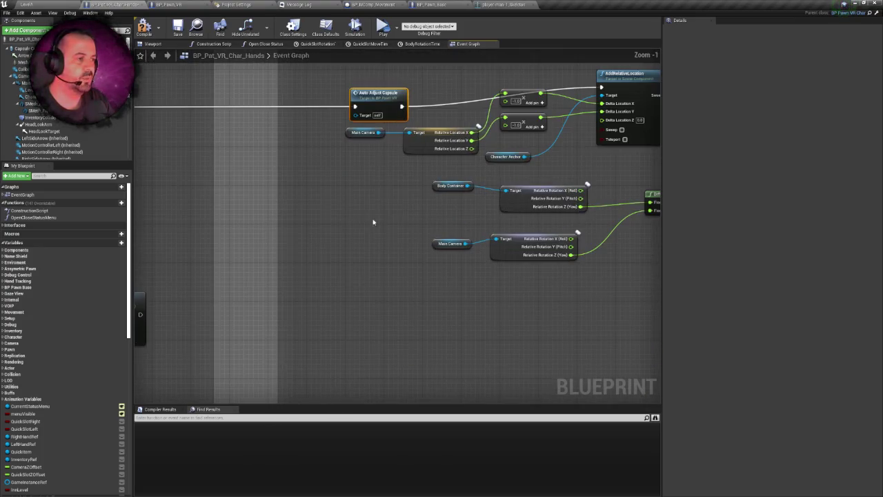
left_click_drag(356, 180, 314, 200)
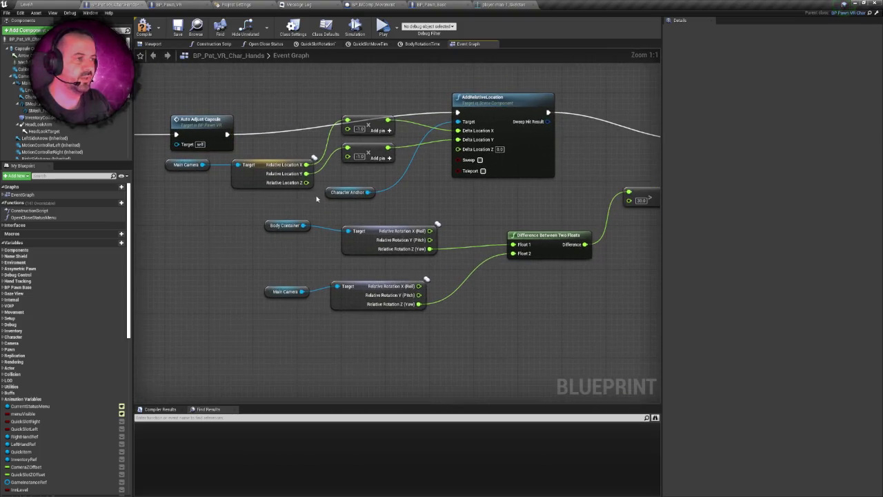
left_click(349, 193)
left_click_drag(367, 192, 418, 188)
type("setrelat")
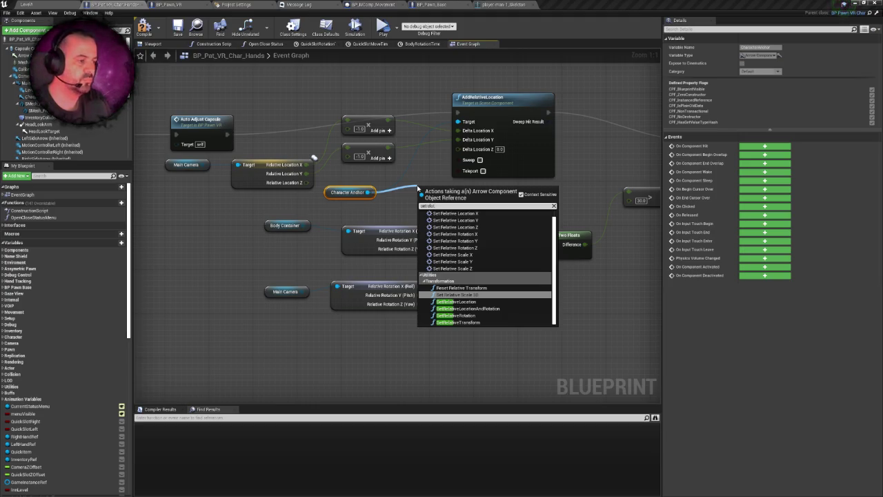
Step: Create SetRelativeLocation on Character Anchor and delete the old AddRelativeLocation node in its place
key("Down")
key("Return")
left_click(492, 100)
key("Delete")
left_click_drag(441, 196, 486, 126)
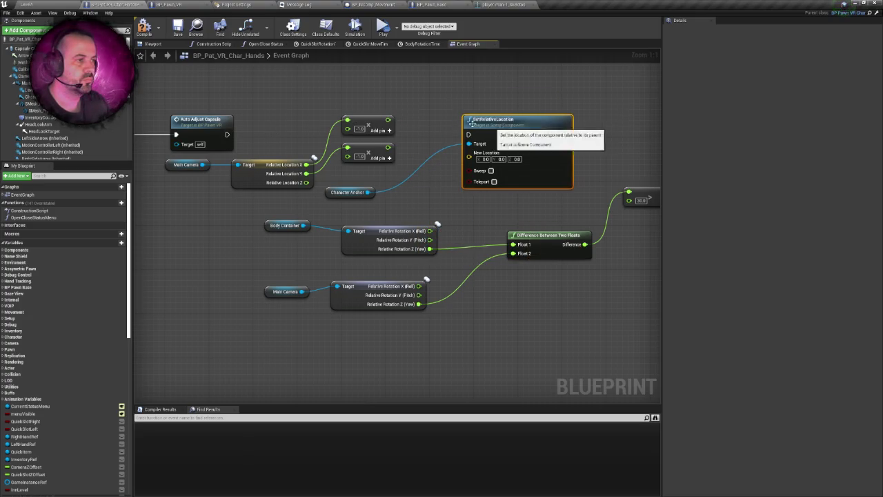
Step: Wire SetRelativeLocation's execution between Auto Adjust Capsule and the Branch
mouse_move(364, 100)
left_mouse_down()
mouse_move(384, 168)
mouse_move(373, 174)
left_mouse_up()
left_click_drag(226, 135, 469, 135)
mouse_move(383, 139)
left_mouse_down()
mouse_move(394, 148)
mouse_move(513, 144)
left_mouse_up()
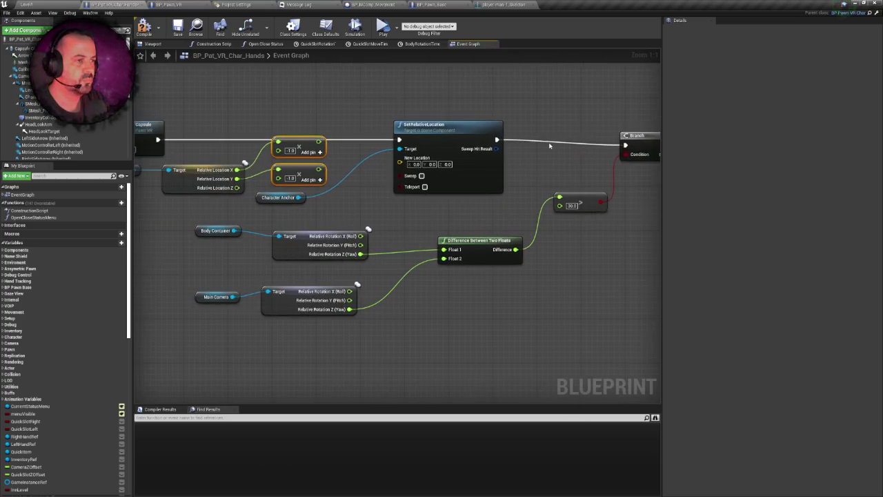
scroll(548, 145, "down", 4)
mouse_move(411, 143)
left_mouse_down()
mouse_move(611, 141)
mouse_move(414, 148)
mouse_move(355, 162)
mouse_move(227, 153)
mouse_move(420, 158)
mouse_move(601, 178)
left_mouse_up()
scroll(405, 145, "up", 1)
scroll(366, 147, "down", 2)
scroll(374, 183, "down", 2)
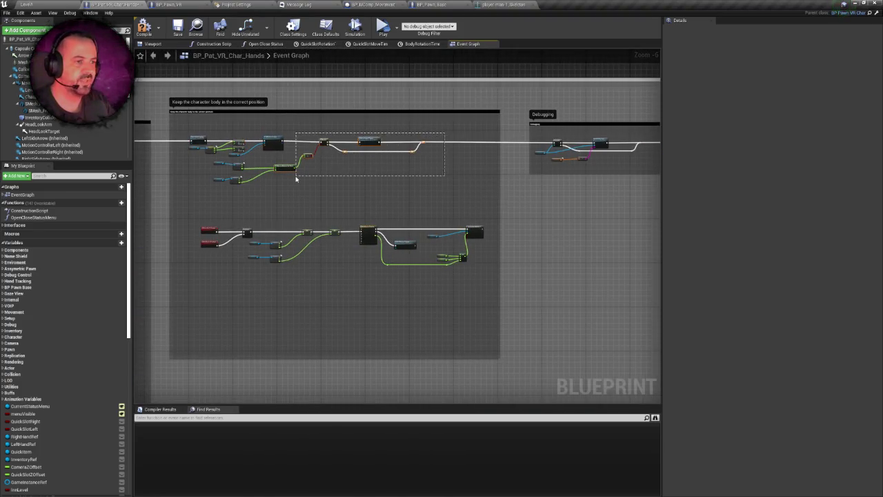
left_click(210, 168)
left_click_drag(297, 195, 296, 196)
scroll(311, 208, "up", 5)
mouse_move(276, 148)
left_mouse_down()
mouse_move(403, 131)
mouse_move(590, 193)
left_mouse_up()
left_click_drag(197, 149, 498, 176)
mouse_move(562, 158)
left_mouse_down()
mouse_move(648, 162)
mouse_move(524, 146)
left_mouse_up()
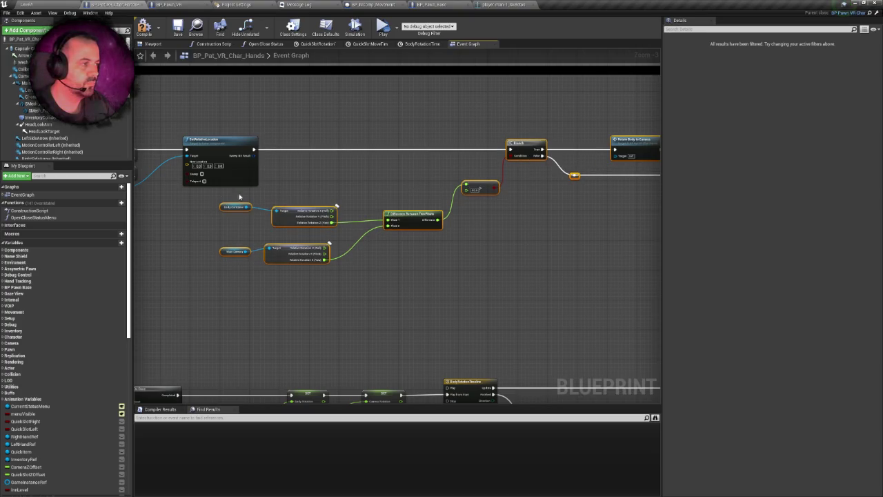
mouse_move(404, 199)
left_mouse_down()
mouse_move(641, 191)
mouse_move(412, 237)
mouse_move(530, 198)
left_mouse_up()
scroll(537, 189, "down", 4)
scroll(424, 191, "up", 3)
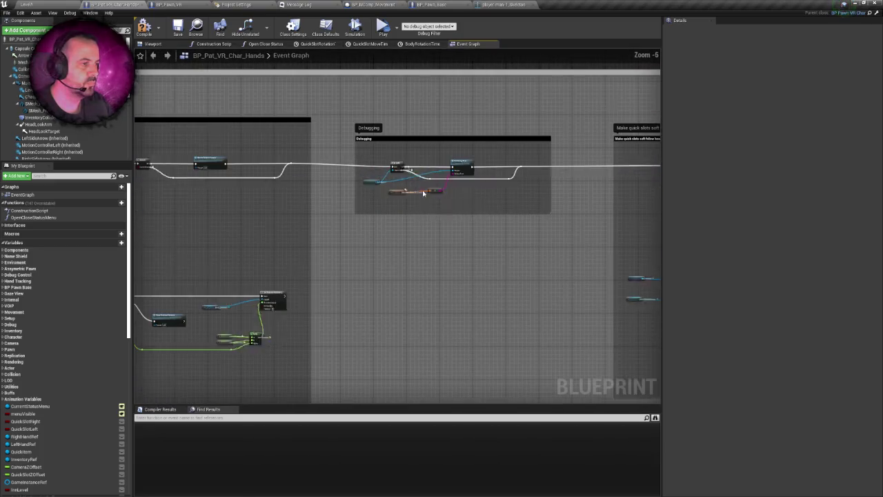
scroll(364, 188, "down", 3)
scroll(591, 182, "up", 2)
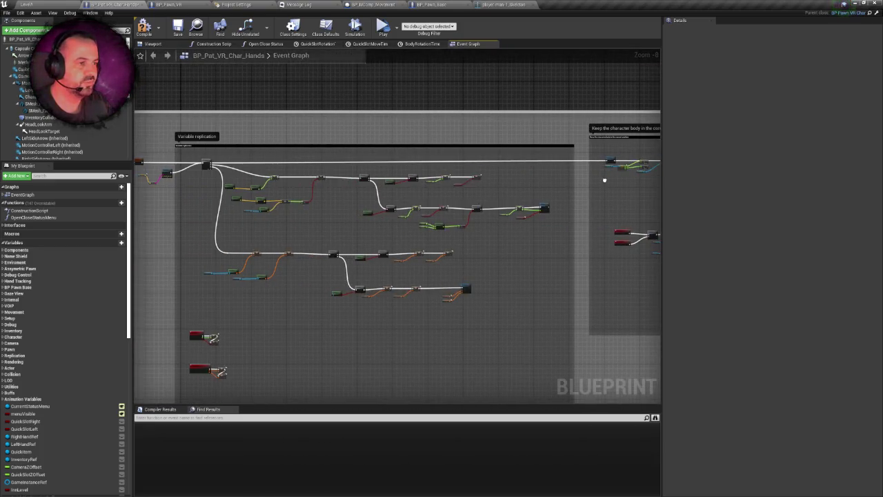
scroll(505, 179, "up", 7)
mouse_move(463, 166)
left_mouse_down()
mouse_move(258, 166)
mouse_move(276, 173)
mouse_move(232, 141)
mouse_move(606, 243)
mouse_move(668, 240)
left_mouse_up()
scroll(258, 165, "down", 3)
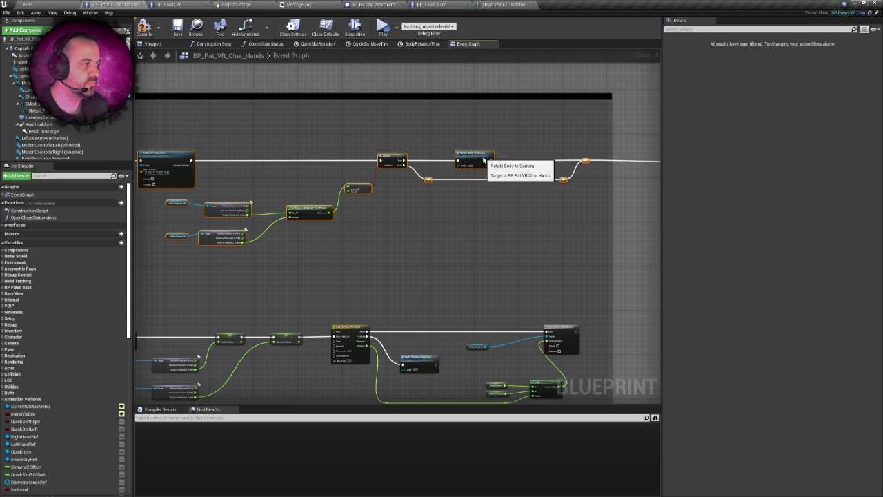
mouse_move(483, 168)
left_mouse_down()
mouse_move(577, 191)
mouse_move(535, 189)
left_mouse_up()
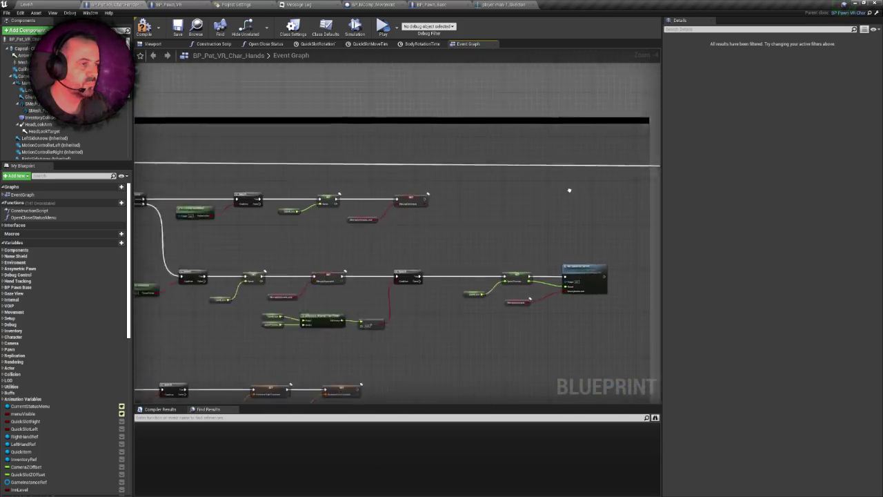
scroll(319, 196, "up", 6)
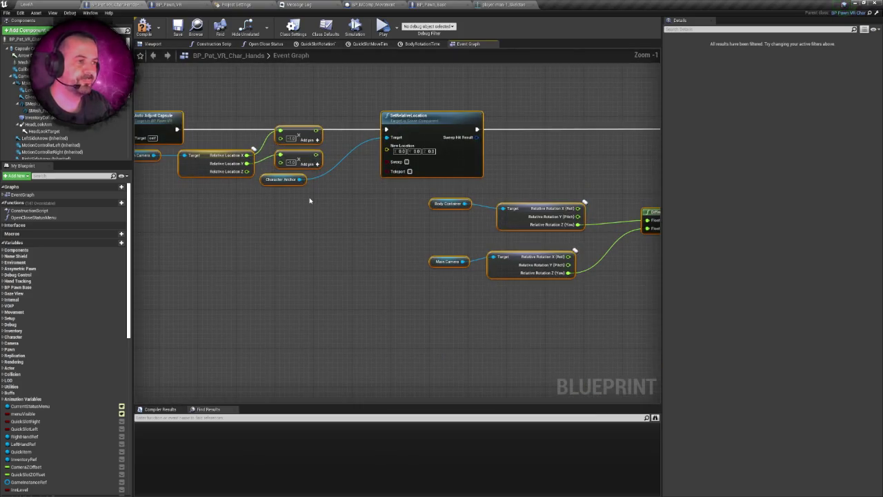
Step: Rearrange Main Camera, the Multiply nodes and Character Anchor near SetRelativeLocation
scroll(310, 200, "down", 1)
mouse_move(315, 197)
left_mouse_down()
mouse_move(388, 197)
mouse_move(380, 199)
left_mouse_up()
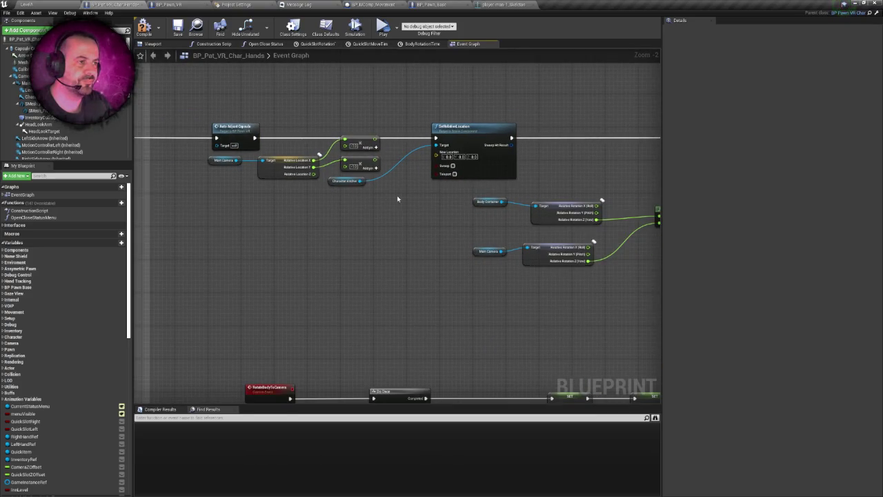
left_click_drag(224, 163, 286, 190)
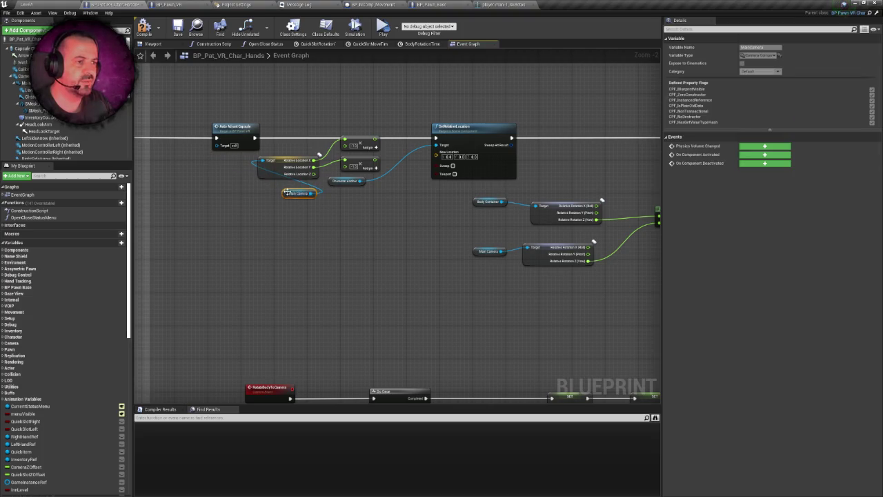
key("ctrl+z")
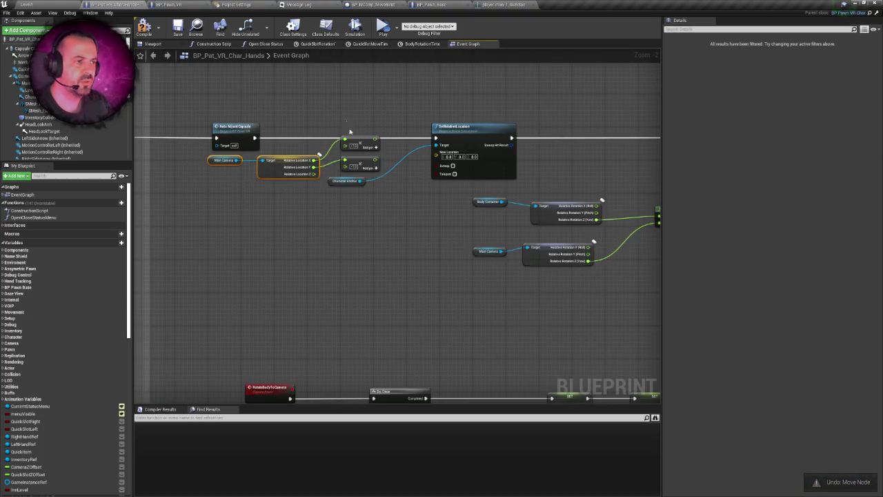
mouse_move(369, 162)
left_mouse_down()
mouse_move(315, 216)
mouse_move(339, 218)
mouse_move(378, 155)
left_mouse_up()
left_click(361, 184)
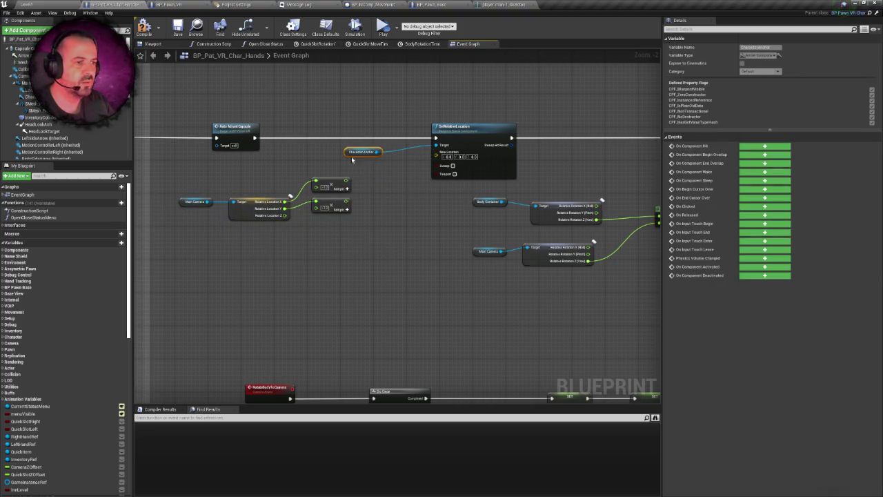
left_click(375, 231)
mouse_move(332, 187)
left_mouse_down()
mouse_move(321, 185)
mouse_move(317, 202)
left_mouse_up()
scroll(350, 207, "up", 1)
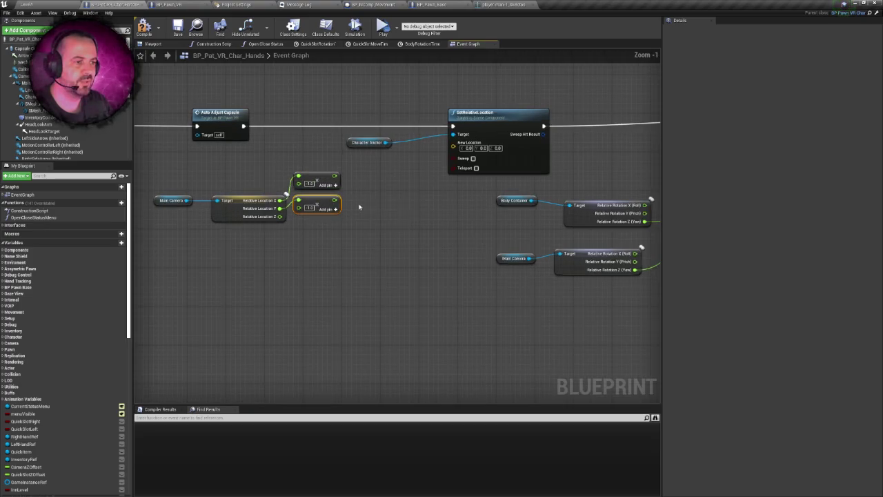
Step: Split SetRelativeLocation's New Location into X, Y and Z and shift Character Anchor left
left_click(403, 208)
right_click(454, 147)
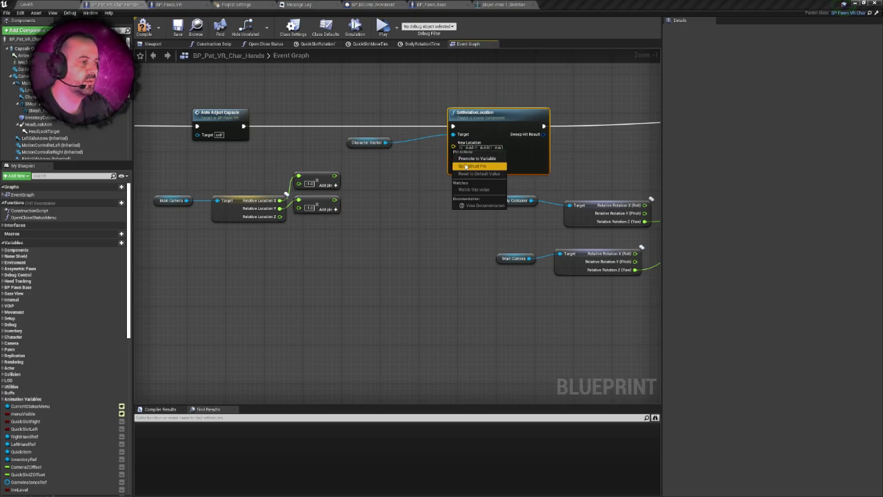
left_click(468, 166)
left_click_drag(366, 143, 308, 143)
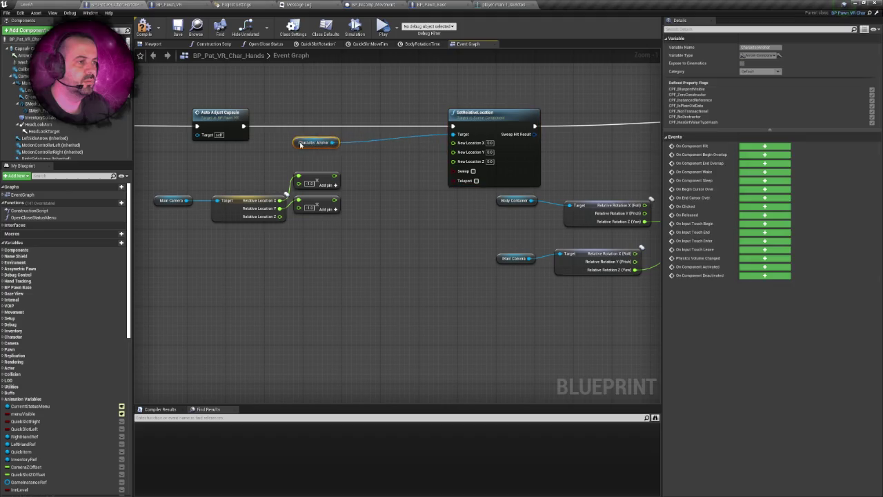
left_click(158, 121)
left_click(298, 142)
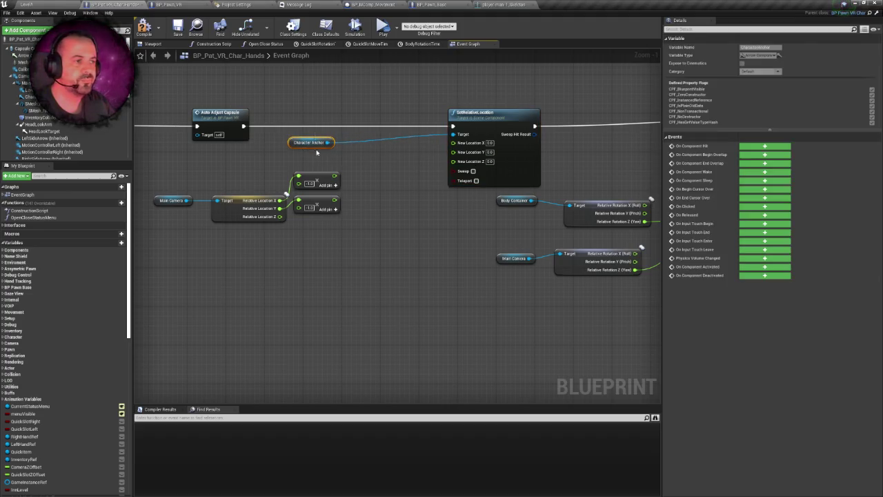
left_click(399, 198)
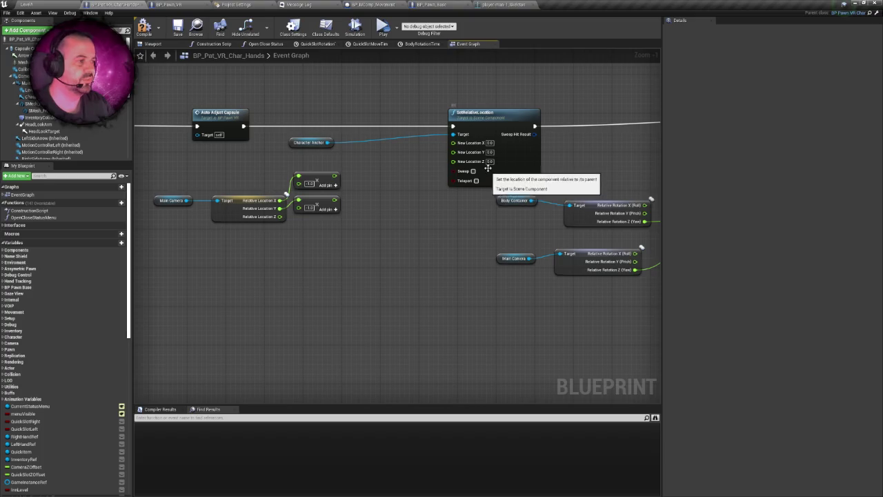
Step: Dismiss the Blueprint action list and switch to the character's Viewport
left_click_drag(403, 185, 409, 191)
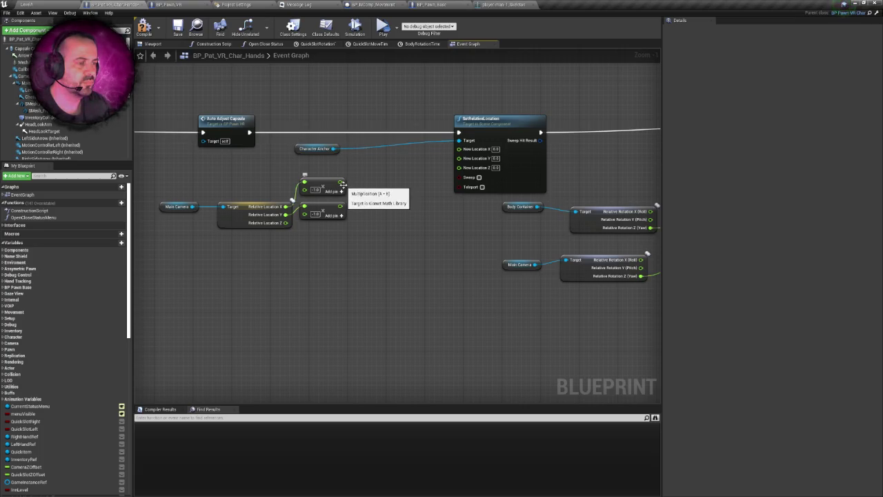
right_click(410, 180)
left_click(400, 178)
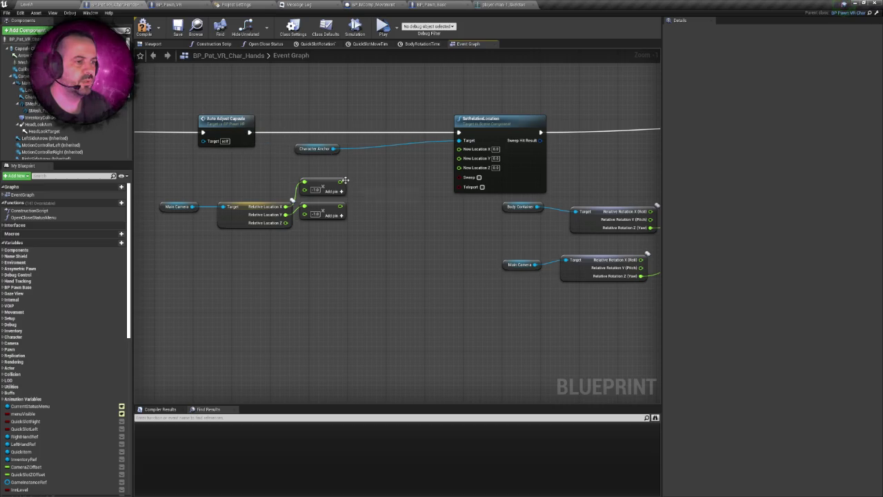
left_click(153, 44)
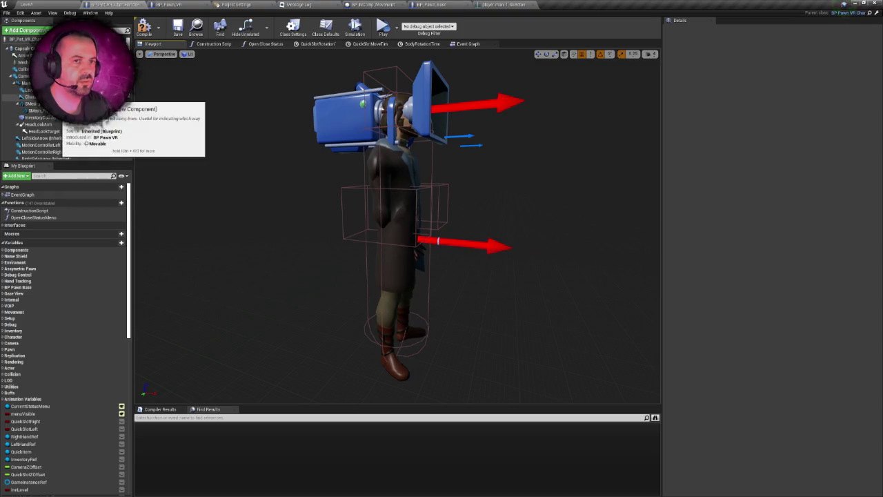
left_click(31, 97)
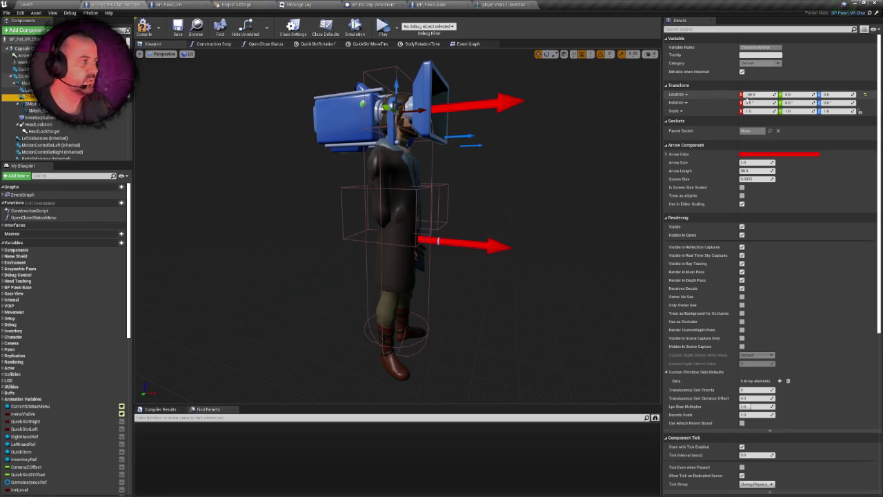
left_click(49, 97)
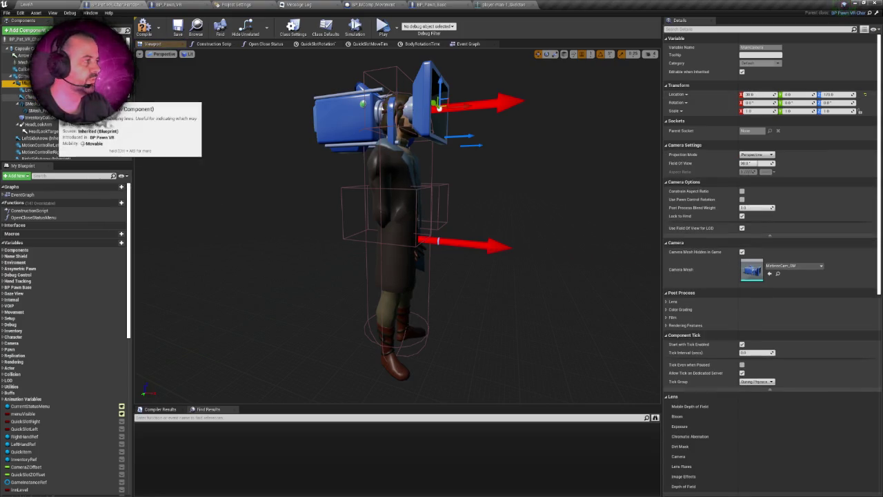
left_click(26, 83)
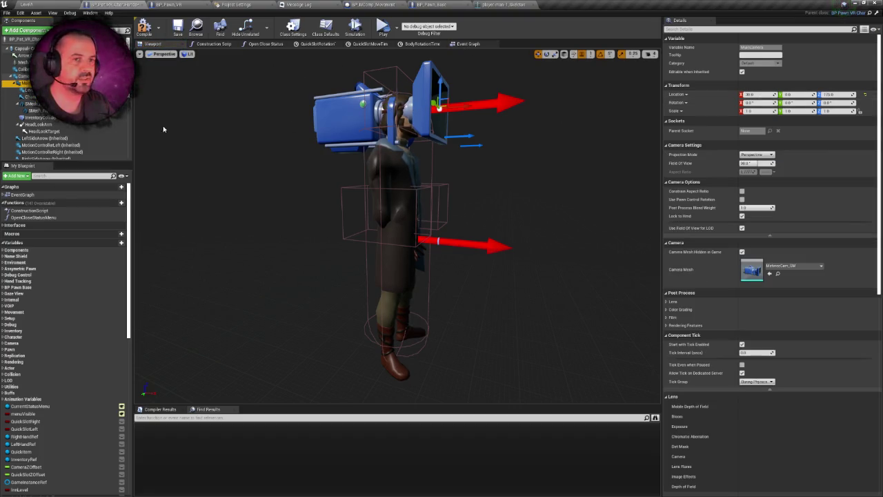
left_click(439, 107)
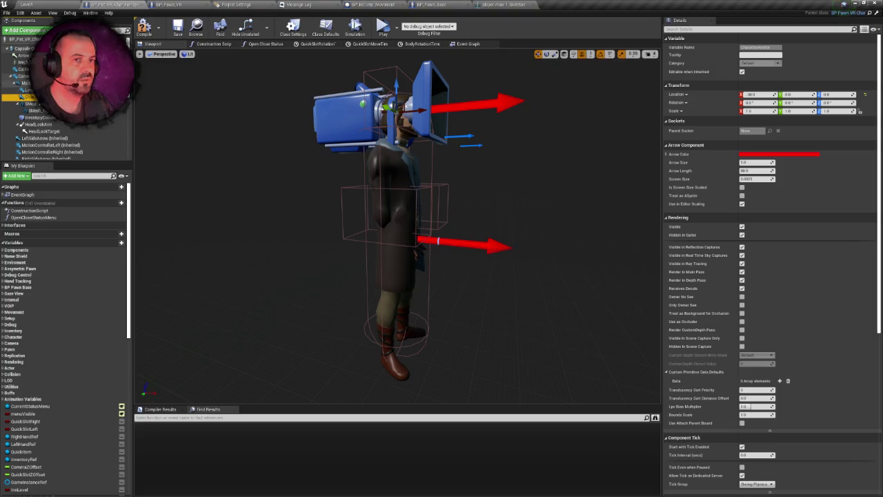
left_click(28, 82)
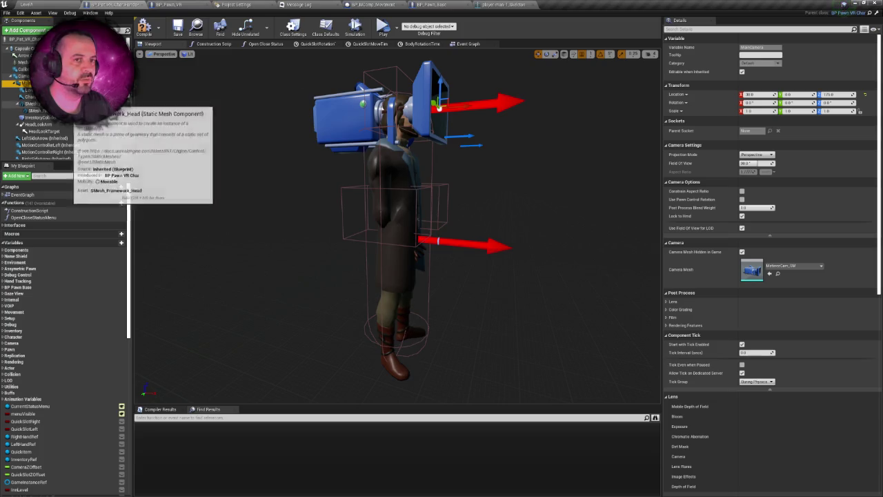
left_click(29, 97)
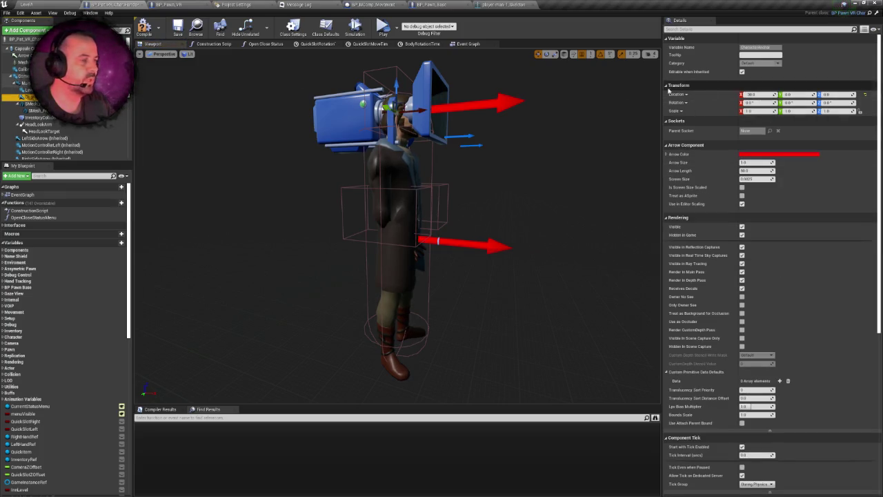
left_click(467, 44)
scroll(410, 171, "up", 1)
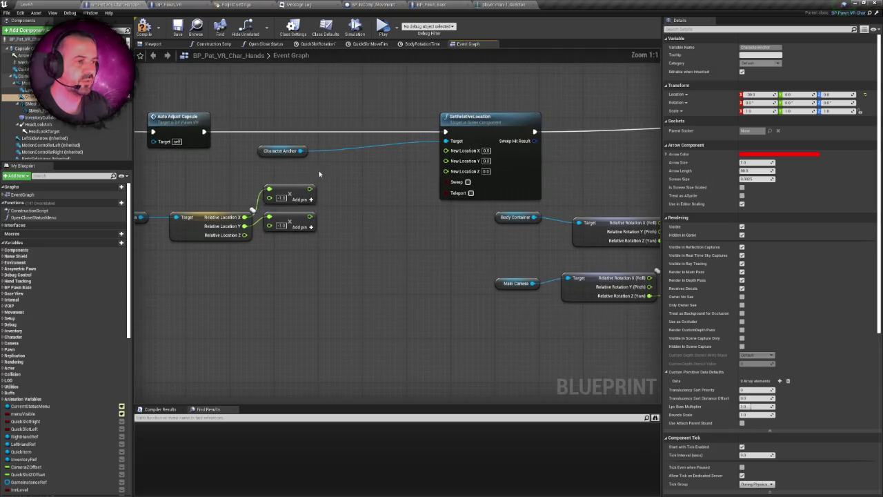
left_click_drag(300, 151, 352, 151)
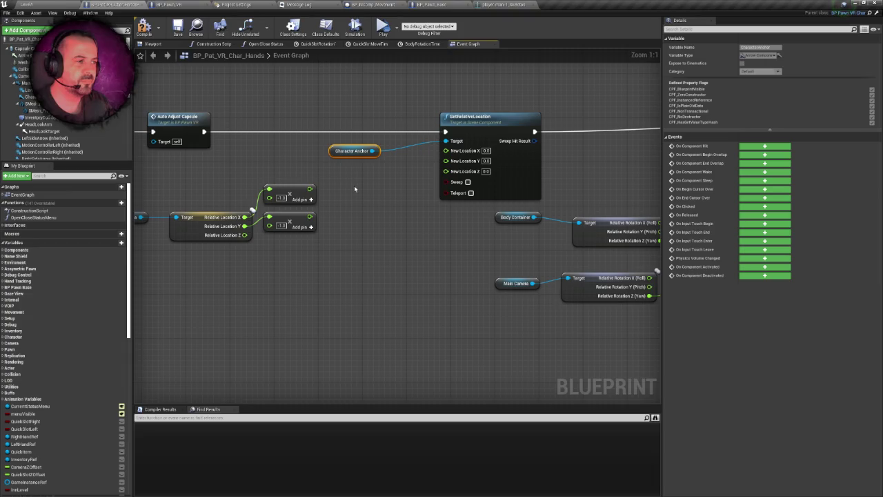
left_click(353, 187)
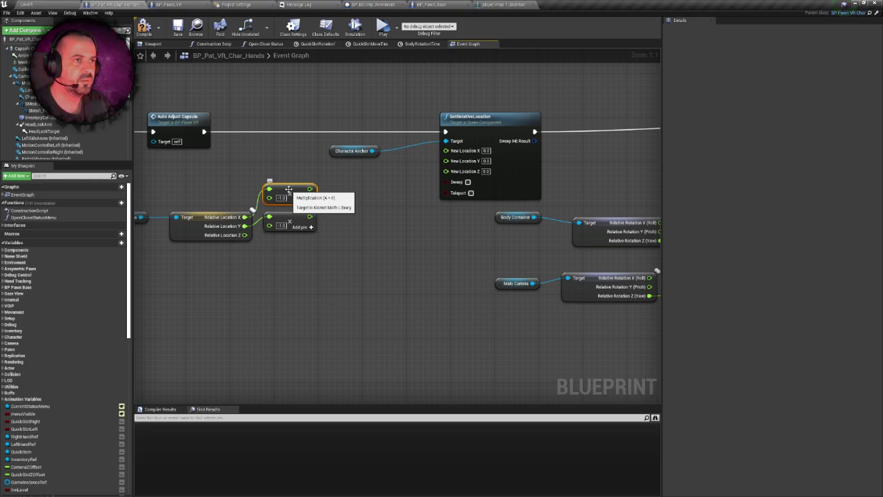
left_click(288, 175)
left_click(166, 46)
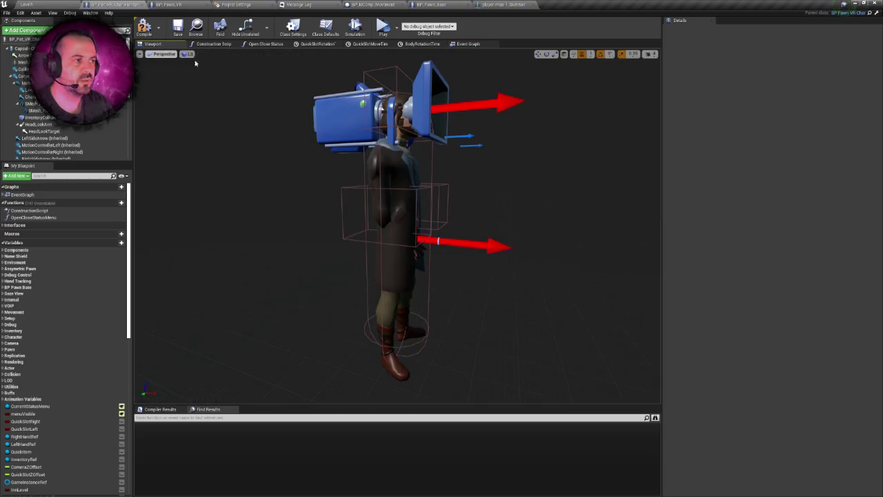
left_click(404, 107)
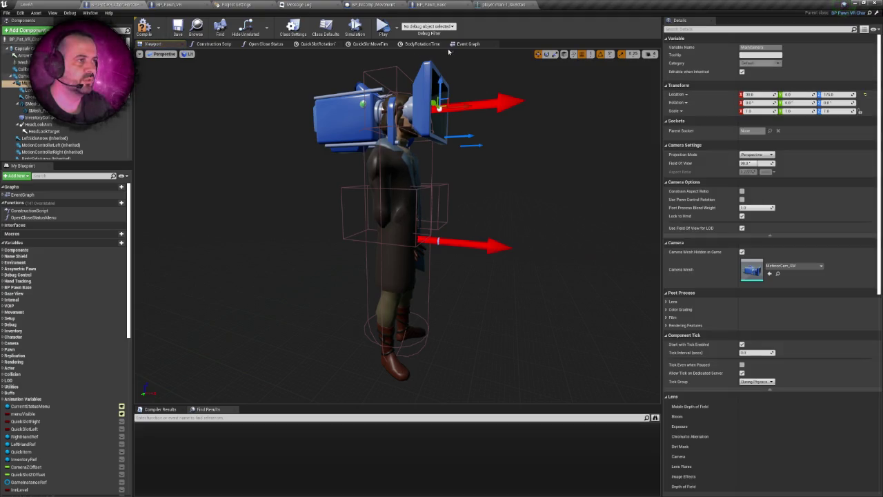
left_click(468, 44)
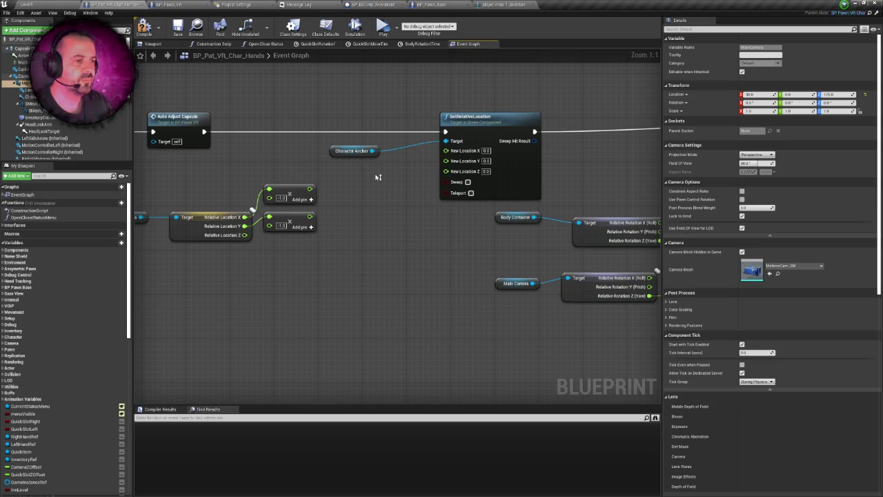
left_click(289, 193)
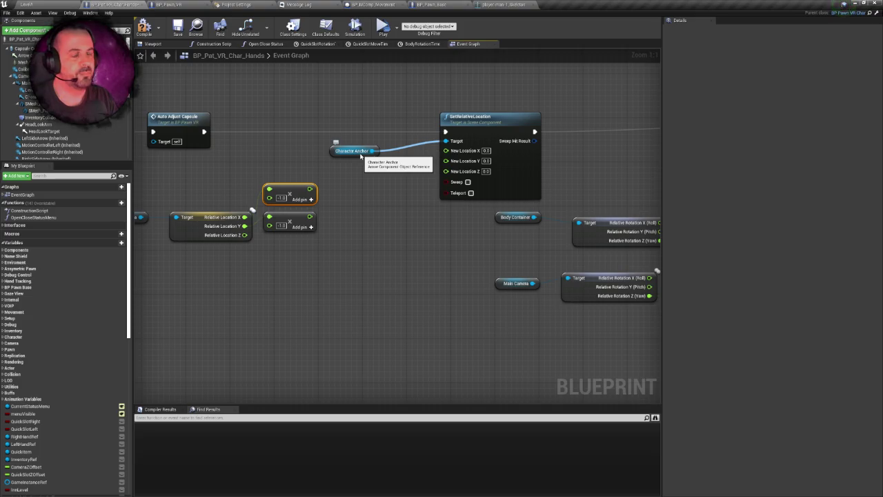
Step: Wire a Get Relative Location node from Character Anchor, undoing a stray SetRelativeLocation node first
left_click(301, 192)
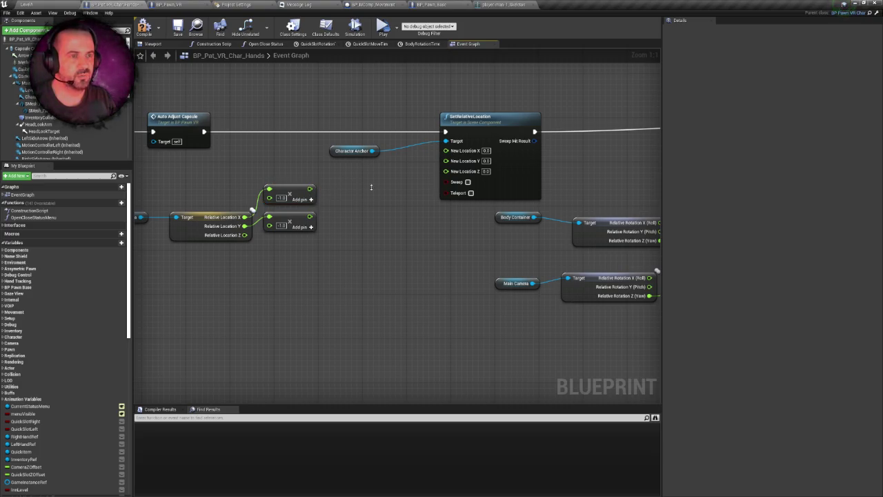
mouse_move(340, 150)
left_mouse_down()
mouse_move(263, 150)
mouse_move(275, 151)
left_mouse_up()
left_click_drag(307, 150, 339, 152)
type("setrelat")
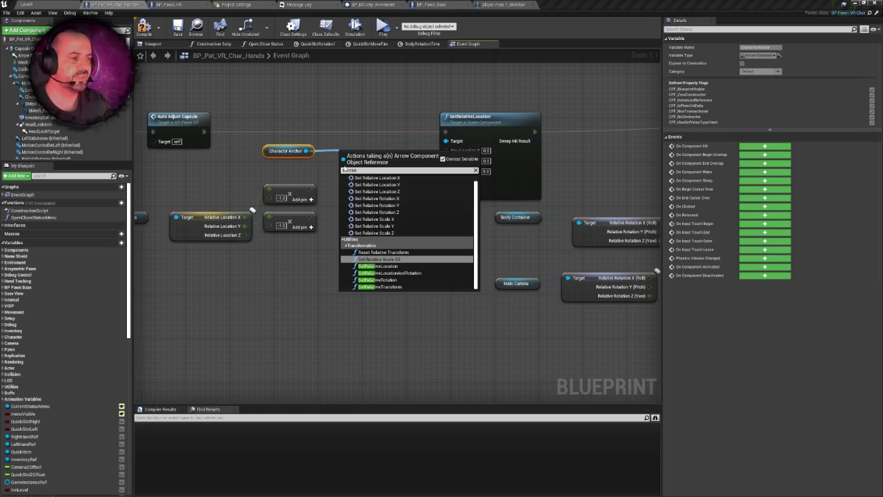
left_click(378, 266)
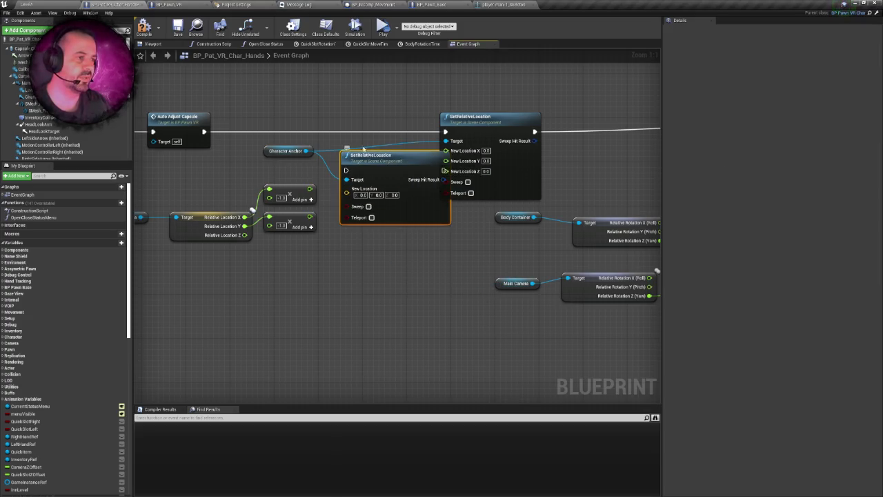
key("ctrl+z")
key("ctrl+z")
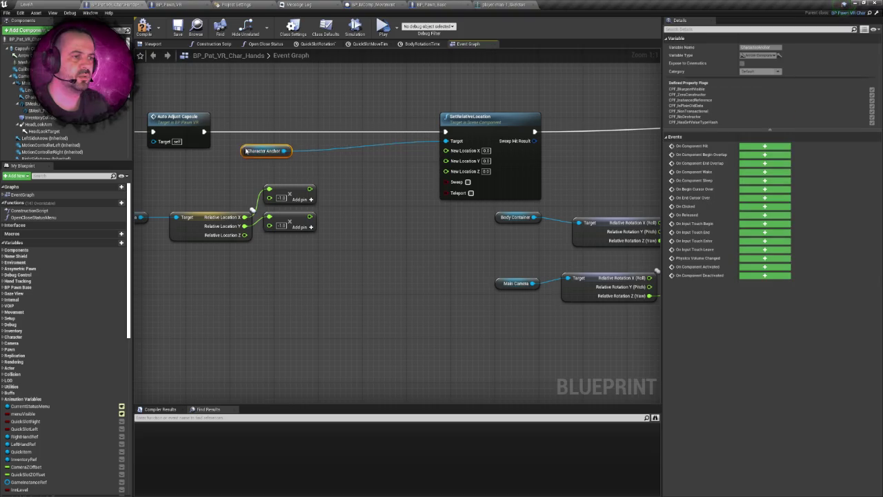
left_click_drag(284, 147, 338, 172)
type("get")
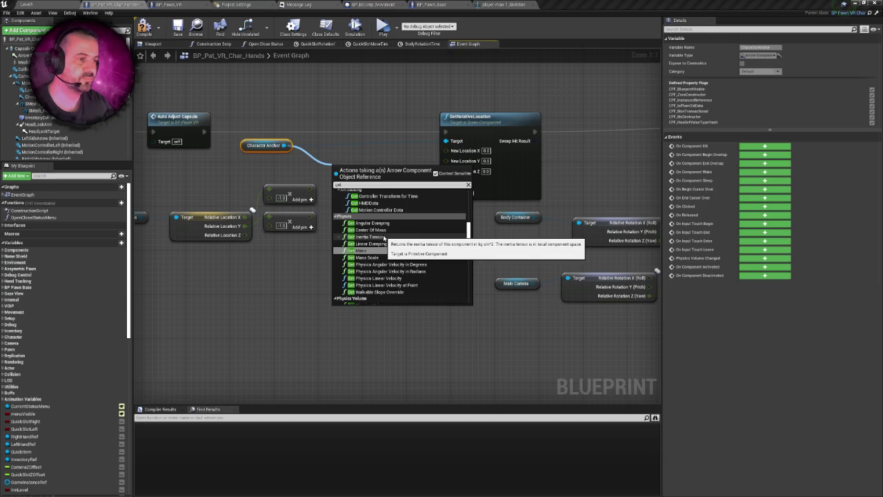
type("relat")
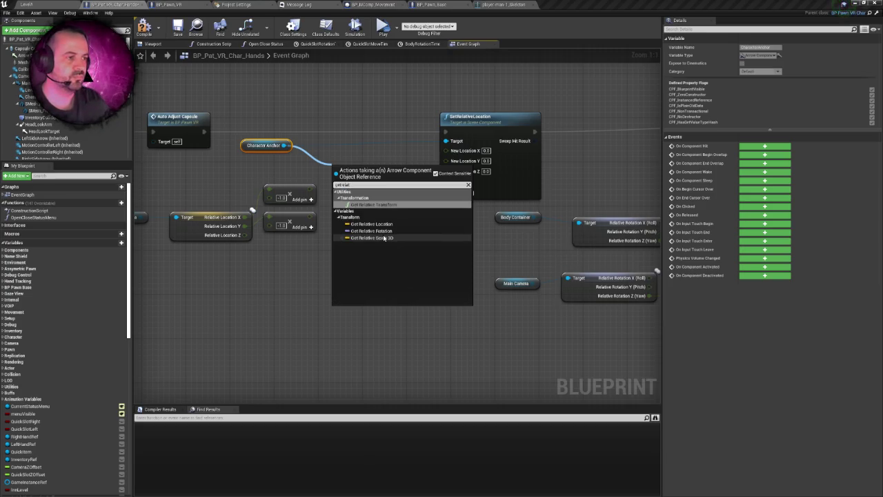
left_click(385, 224)
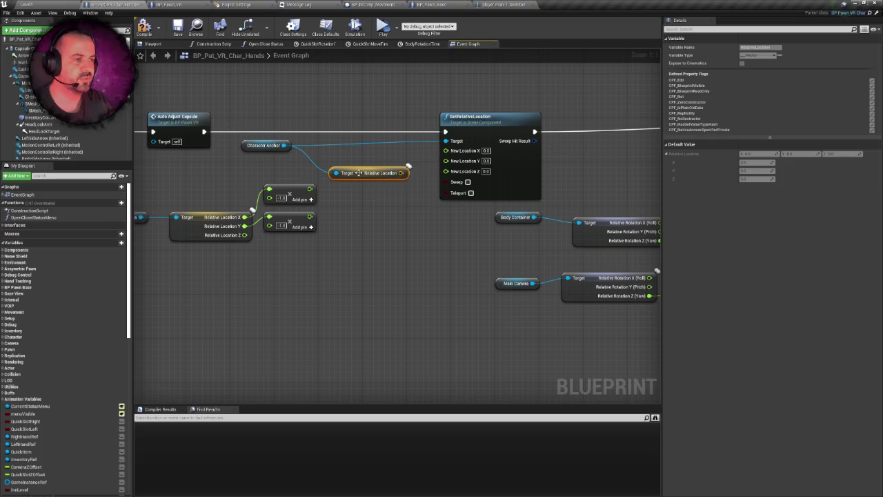
Step: Shift the SetRelativeLocation, Difference and rotation getter nodes further right
scroll(358, 172, "down", 3)
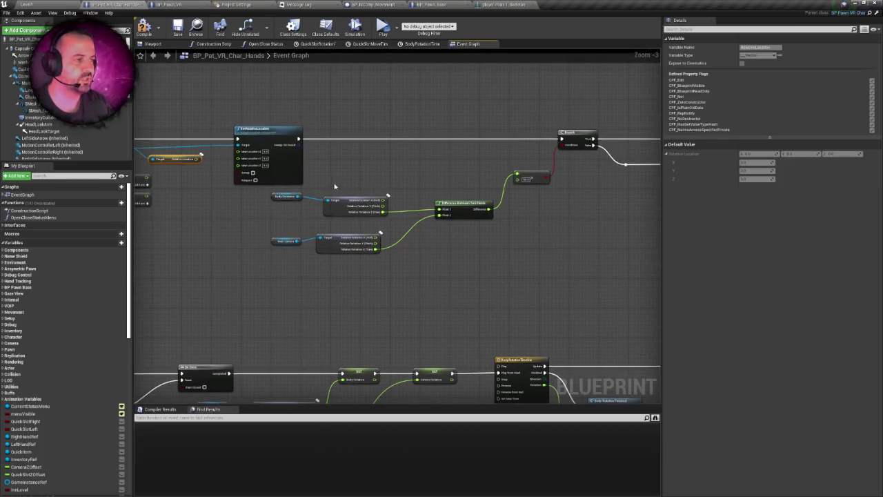
left_click_drag(270, 138, 380, 141)
left_click_drag(476, 166, 379, 166)
mouse_move(450, 201)
left_mouse_down()
mouse_move(260, 199)
mouse_move(476, 188)
left_mouse_up()
scroll(331, 201, "down", 1)
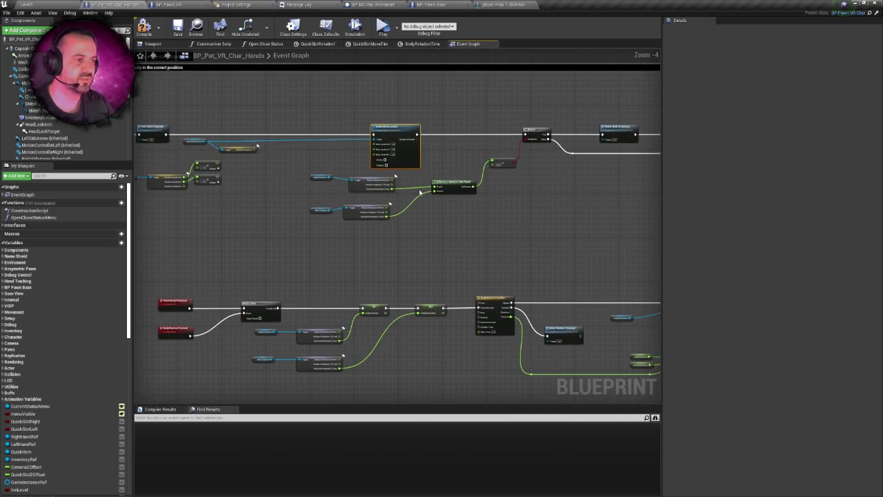
left_click_drag(472, 190, 477, 190)
left_click_drag(309, 173, 399, 187)
mouse_move(312, 198)
left_mouse_down()
mouse_move(359, 225)
mouse_move(389, 213)
left_mouse_up()
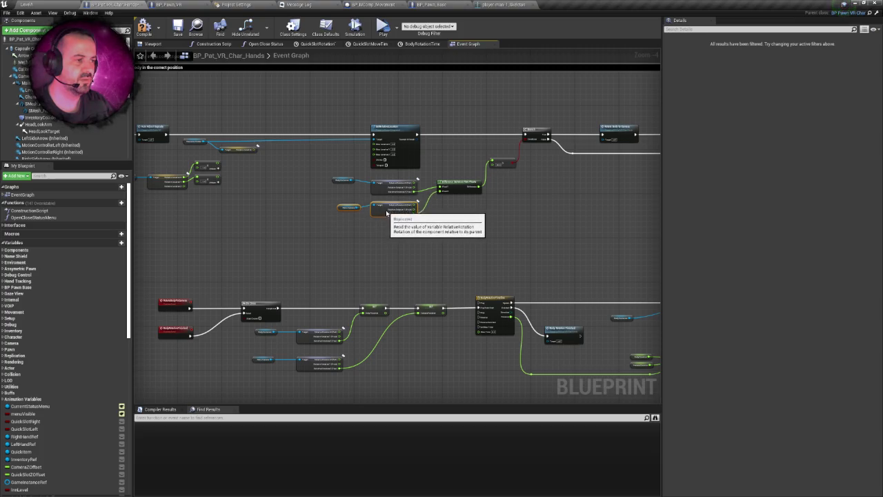
Step: Move the Main Camera location and multiply nodes beneath the Character Anchor section
left_click_drag(335, 183, 385, 220)
scroll(355, 207, "up", 3)
left_click(325, 201)
left_click_drag(268, 189, 476, 214)
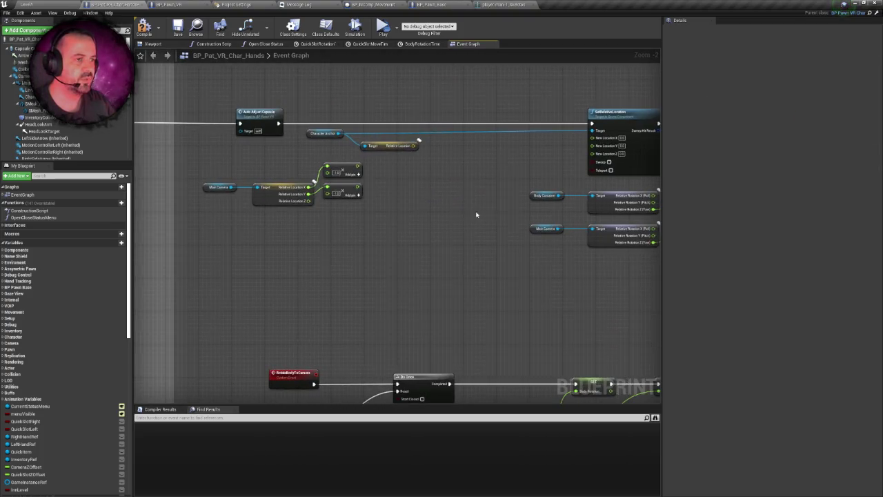
left_click(407, 147)
mouse_move(197, 165)
left_mouse_down()
mouse_move(310, 213)
mouse_move(350, 203)
mouse_move(412, 208)
left_mouse_up()
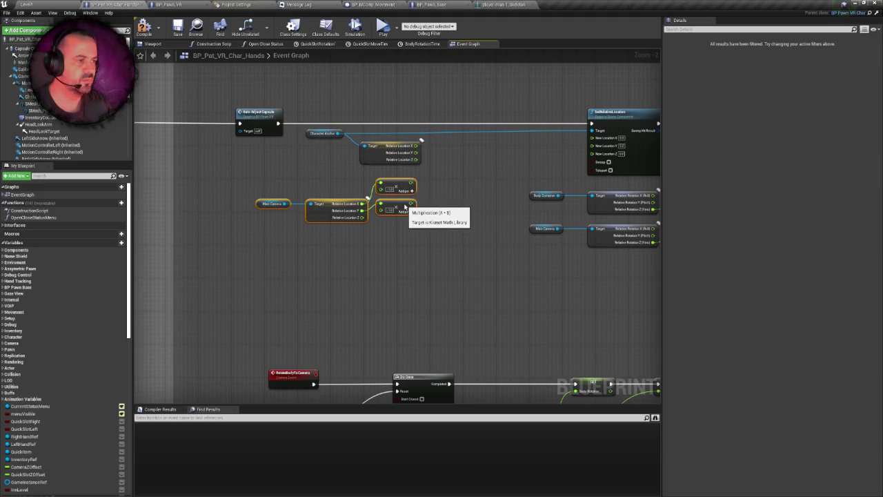
left_click(456, 193)
scroll(389, 218, "up", 2)
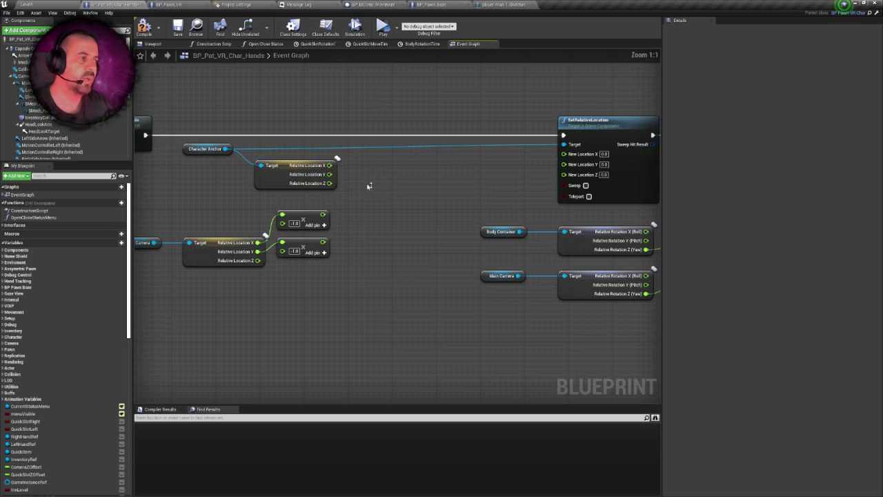
Step: Delete the Character Anchor Get Relative Location node
left_click_drag(371, 185, 296, 162)
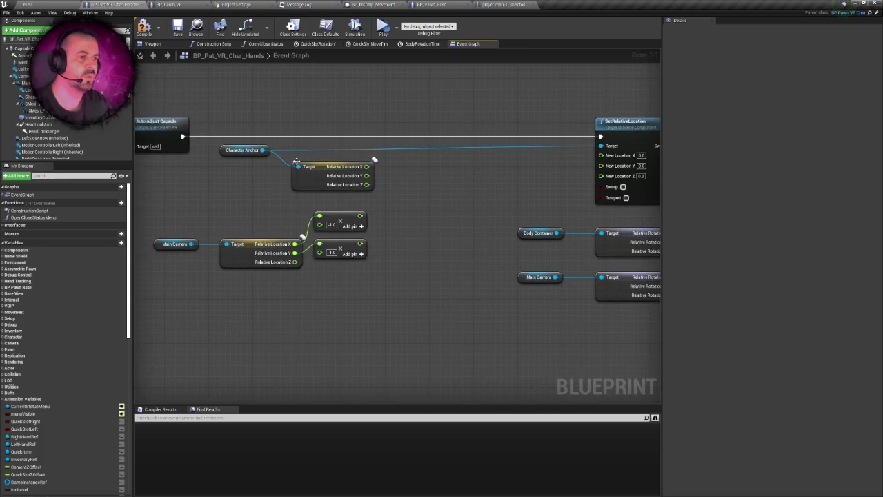
left_click(356, 185)
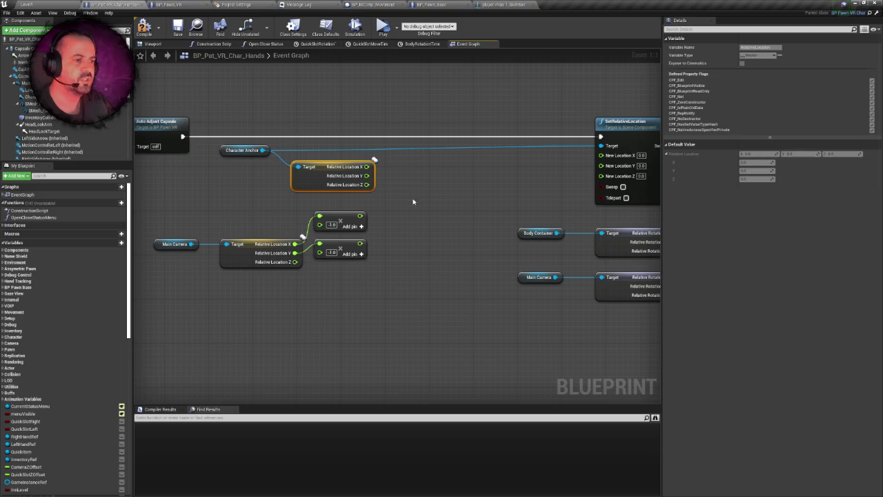
left_click_drag(413, 202, 385, 200)
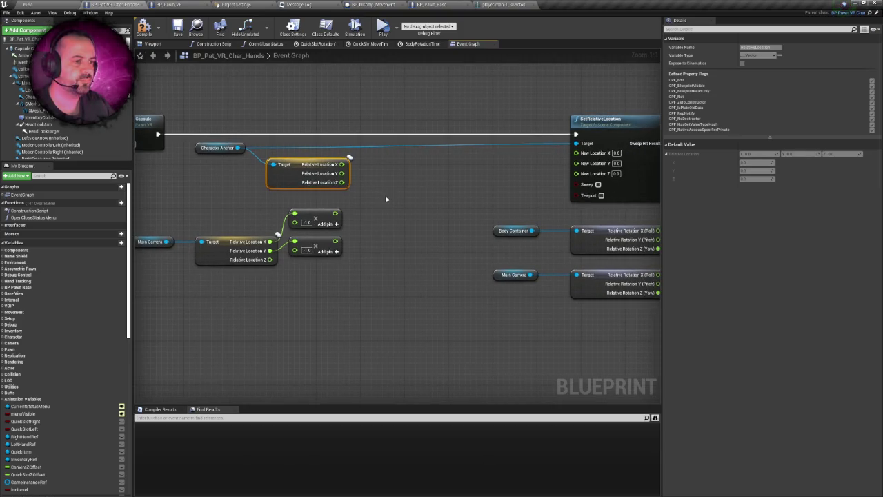
key("Delete")
Step: Connect the lower multiply result (camera Y × -1.0) to SetRelativeLocation's New Location Y
mouse_move(335, 213)
left_mouse_down()
mouse_move(527, 197)
mouse_move(577, 170)
mouse_move(522, 187)
mouse_move(404, 189)
left_mouse_up()
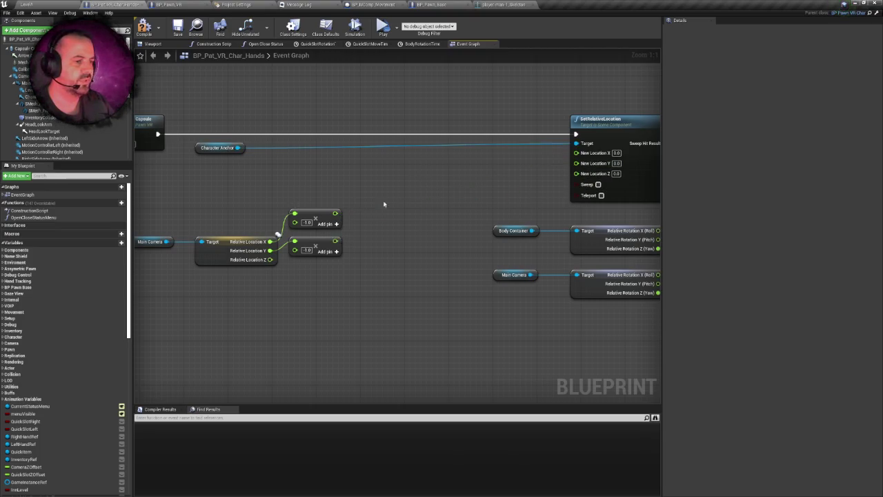
mouse_move(336, 241)
left_mouse_down()
mouse_move(405, 241)
mouse_move(592, 166)
left_mouse_up()
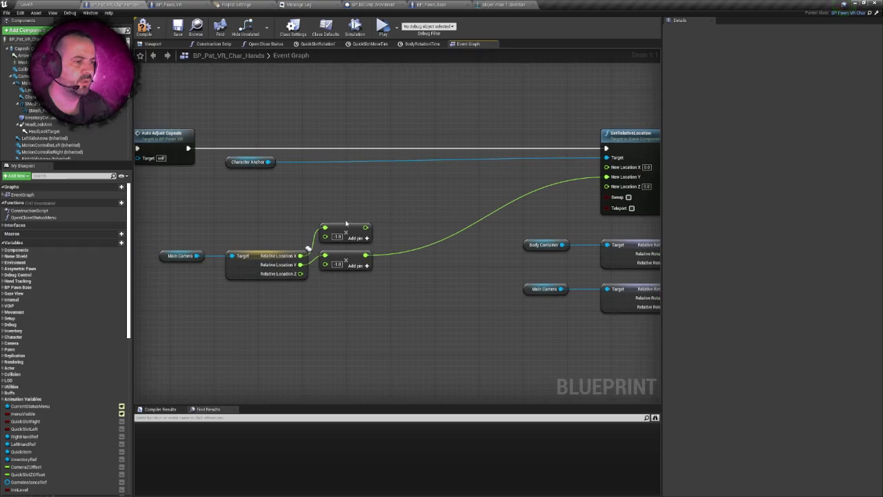
mouse_move(345, 233)
left_mouse_down()
mouse_move(345, 222)
mouse_move(411, 218)
left_mouse_up()
Step: Subtract 30.0 from the upper multiply result and wire it into New Location X
type("mul")
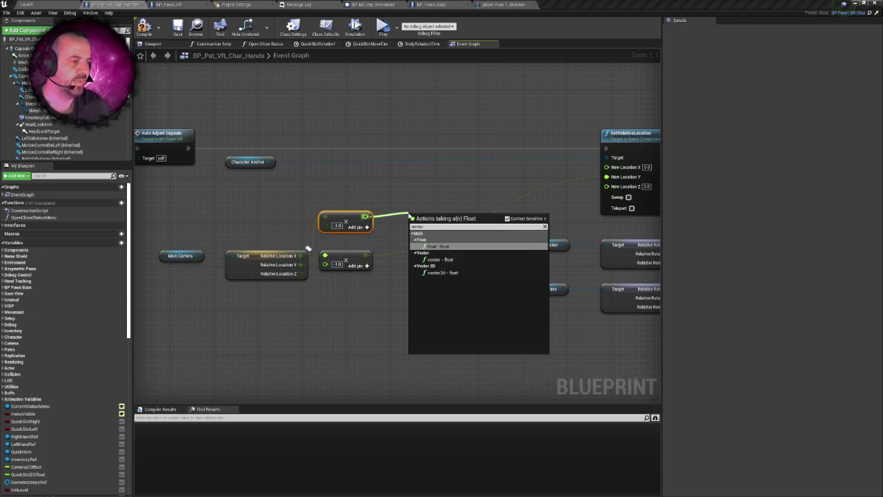
key("Return")
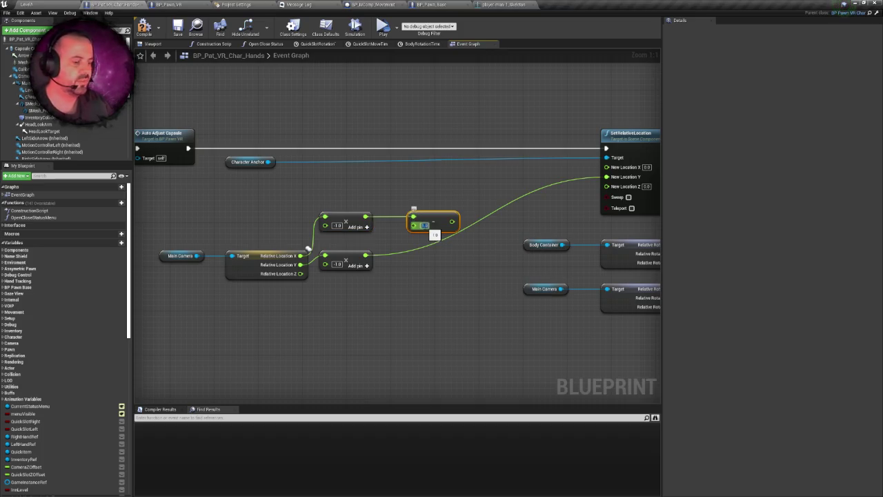
type("30")
key("Return")
mouse_move(317, 205)
left_mouse_down()
mouse_move(445, 235)
mouse_move(443, 191)
mouse_move(608, 167)
left_mouse_up()
left_click_drag(352, 254, 435, 260)
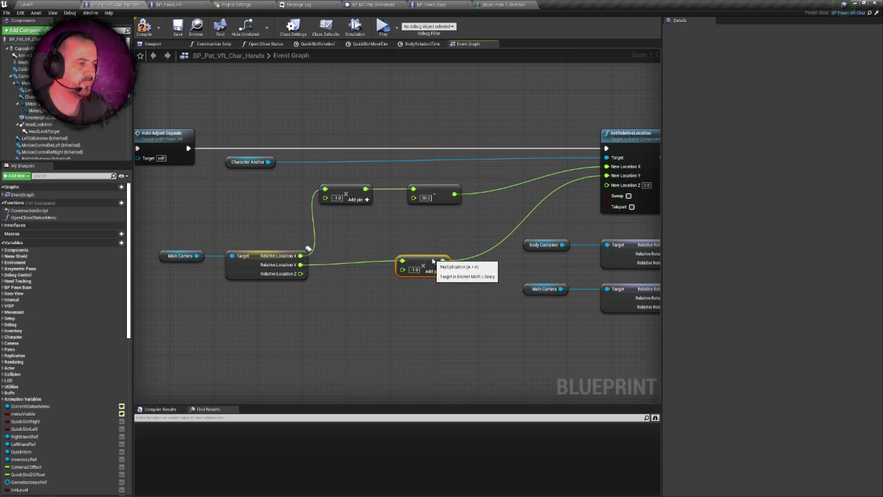
Step: Move the Main Camera nodes and lower multiply up, then compile the blueprint
left_click_drag(168, 238, 280, 277)
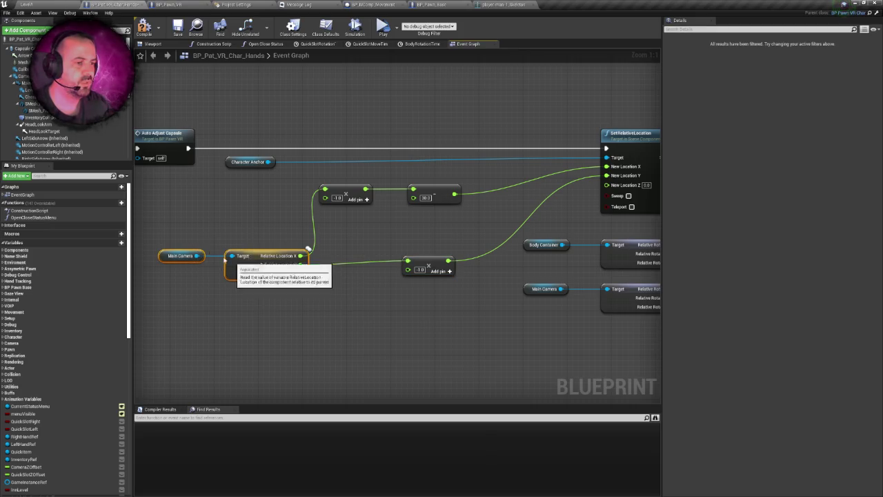
left_click_drag(348, 296, 418, 306)
mouse_move(269, 259)
left_mouse_down()
mouse_move(268, 233)
mouse_move(306, 237)
mouse_move(259, 244)
left_mouse_up()
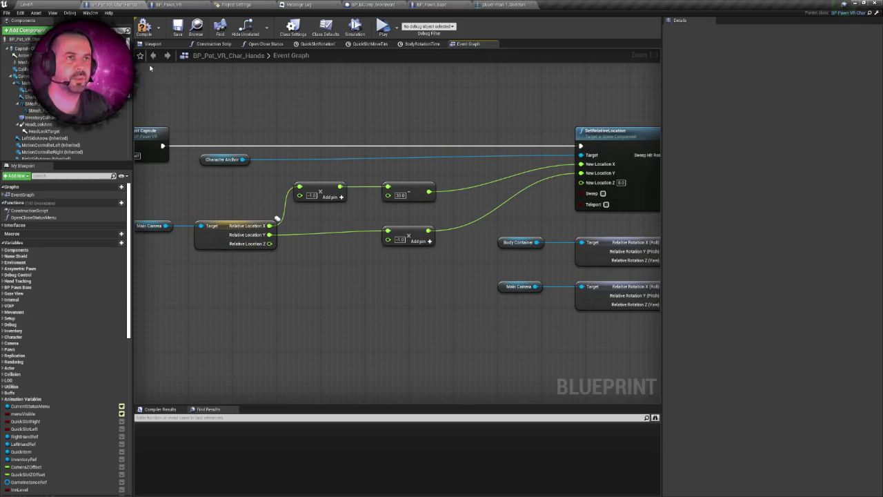
left_click(147, 27)
Step: Switch from the hands blueprint back to the Level1 island level
left_click_drag(305, 126, 272, 138)
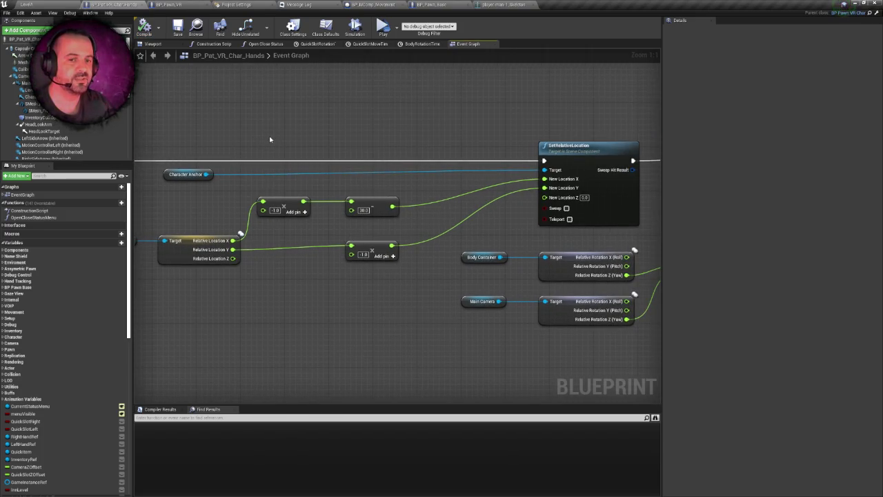
left_click(54, 3)
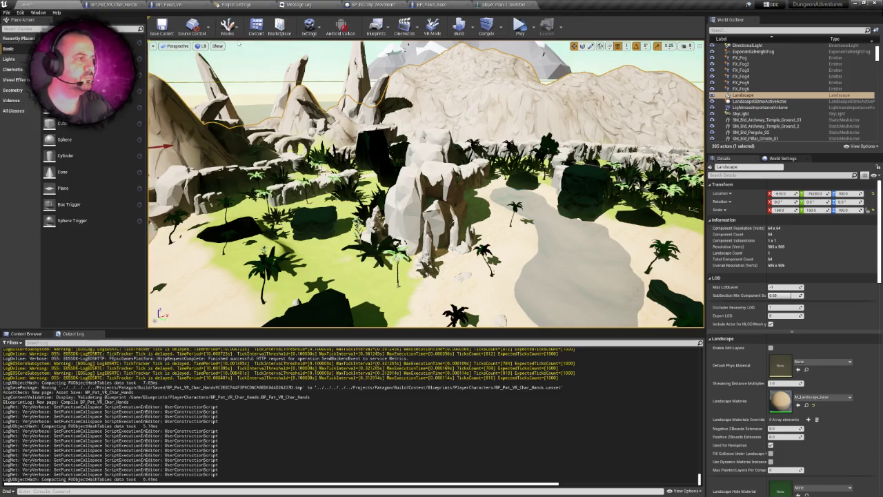
left_click(74, 3)
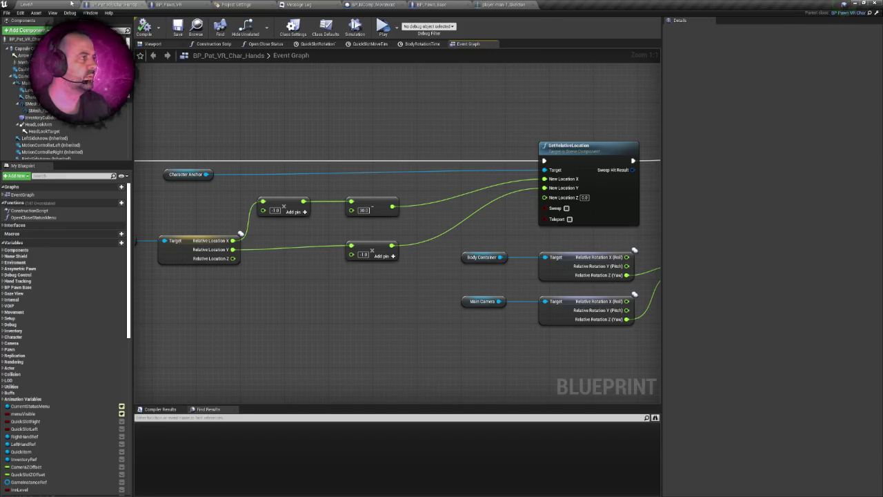
left_click(28, 4)
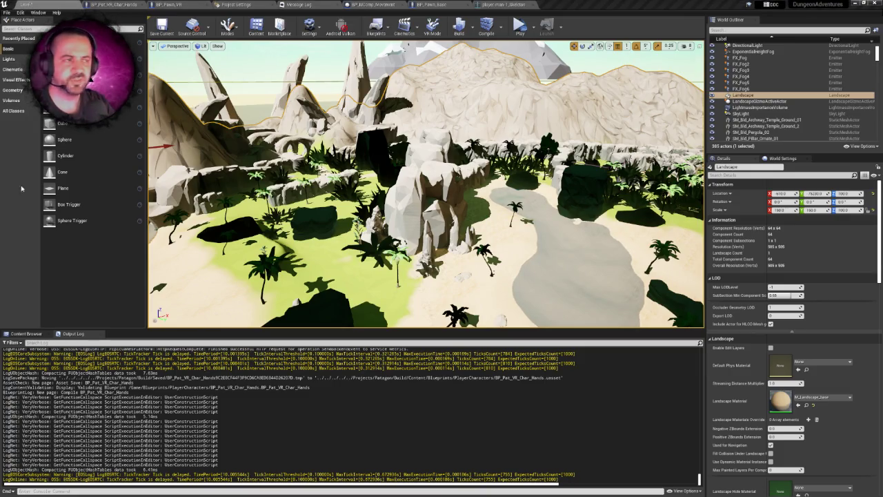
Step: Drag the Character Anchor node further right in the hands event graph, then view the component preview
left_click(114, 5)
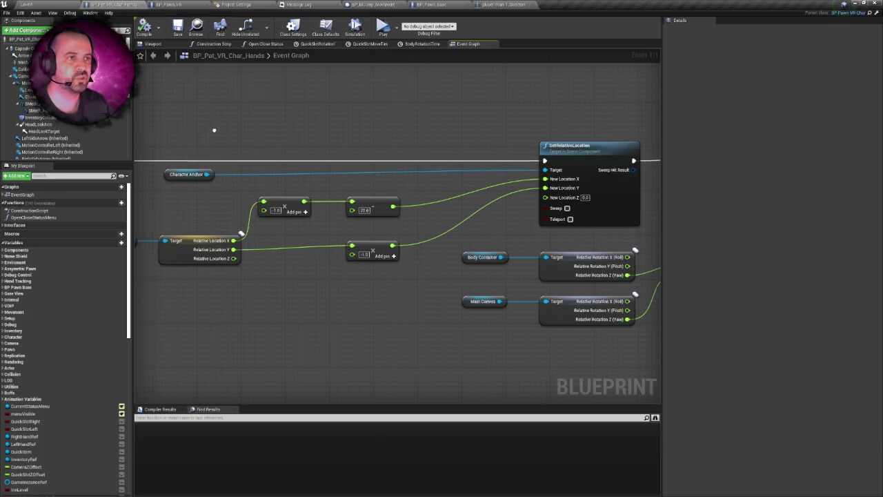
scroll(275, 144, "down", 1)
left_click_drag(200, 176, 359, 185)
left_click(359, 186)
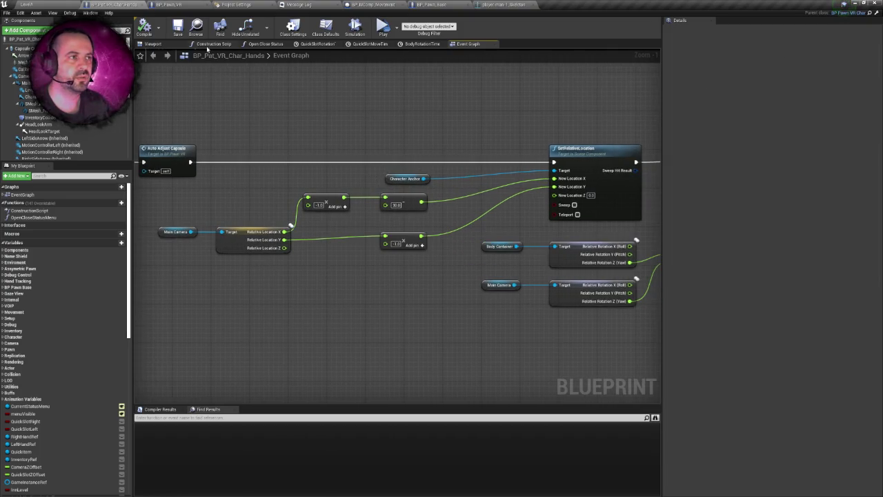
left_click(159, 44)
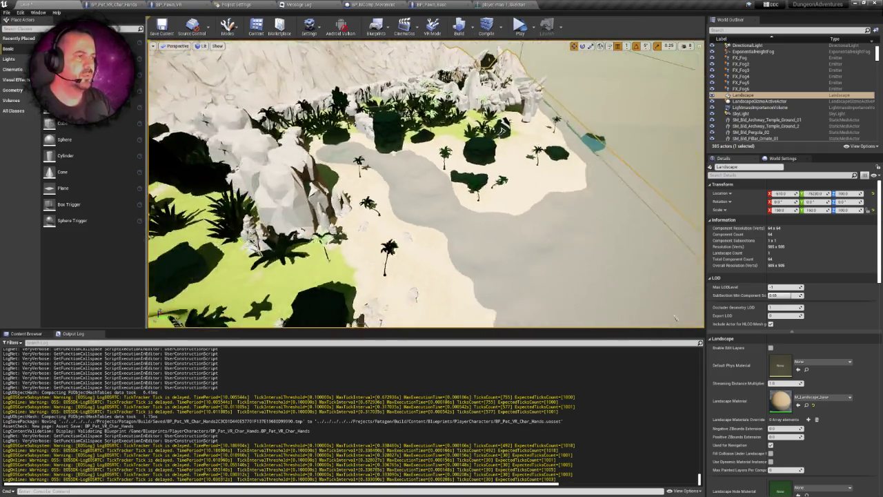
Step: Fly the viewport camera over the island and down toward the beach
key("Escape")
key("w")
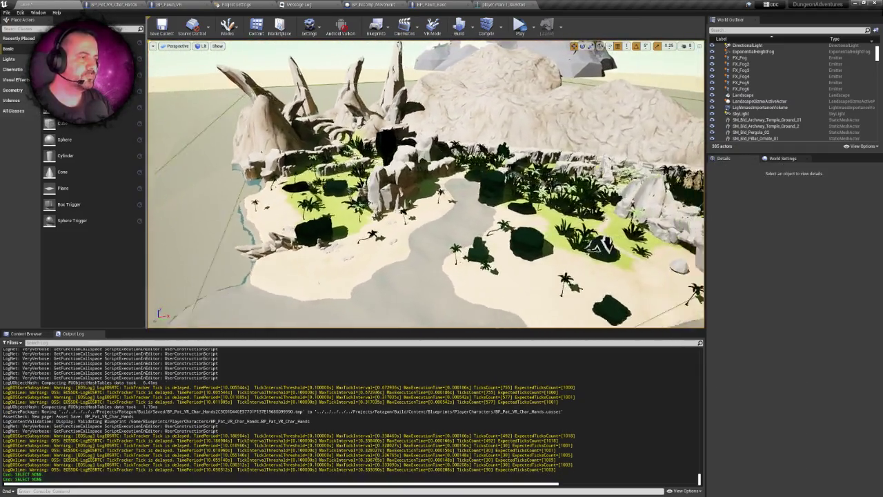
key("s")
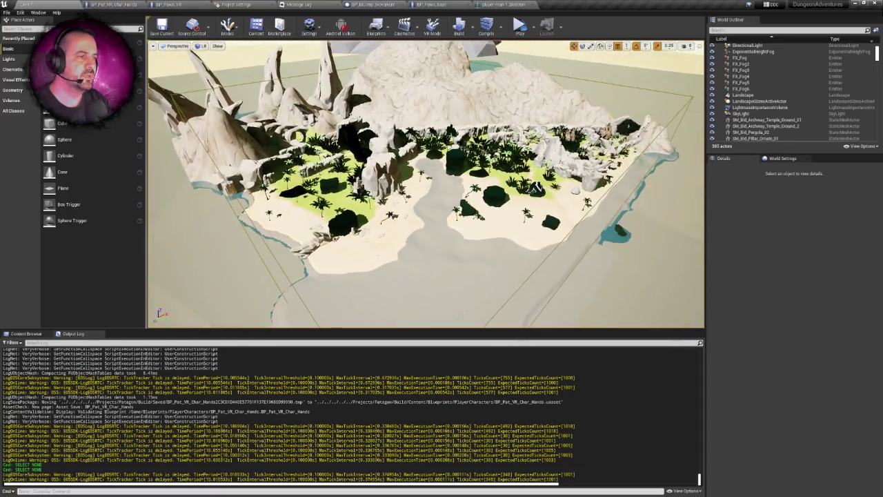
key("w")
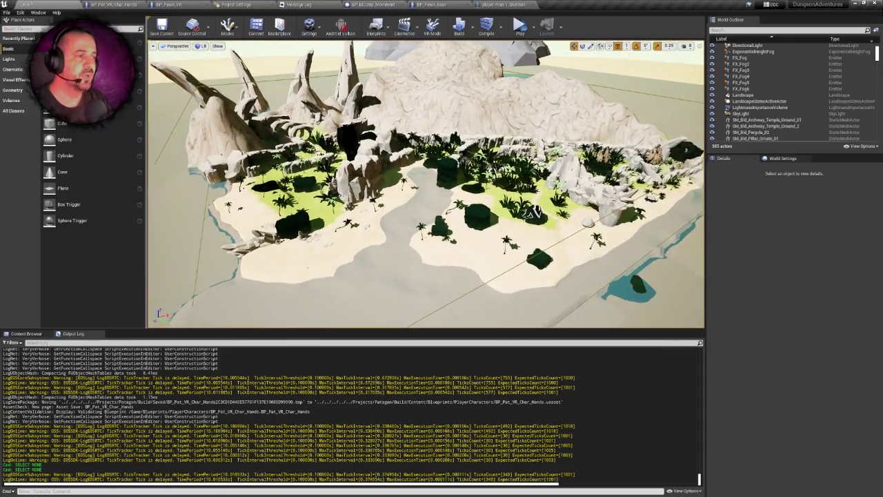
key("w")
key("s")
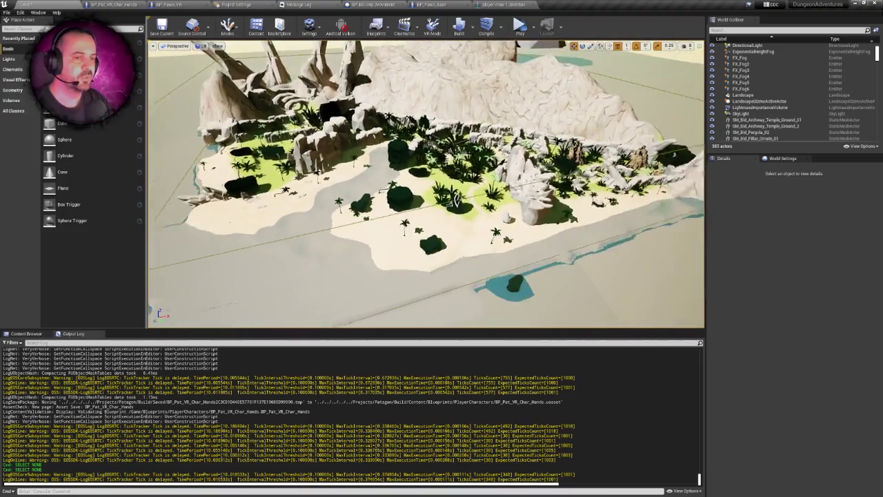
key("w")
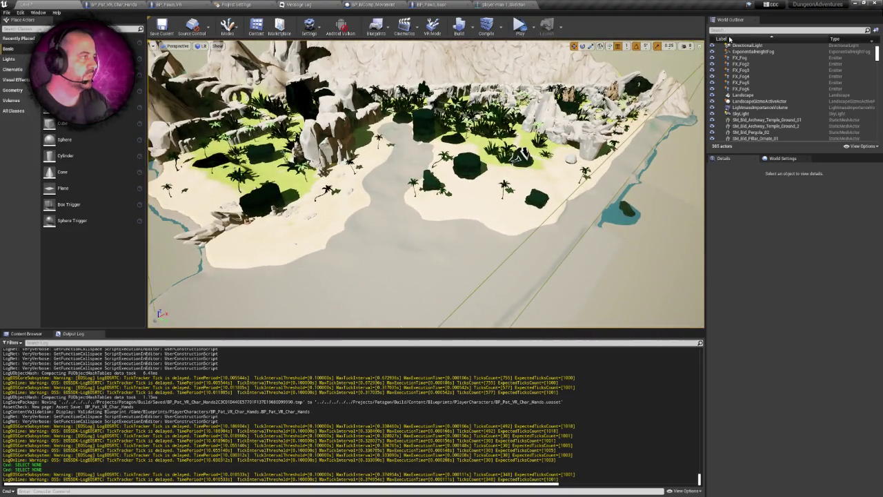
Step: Filter the World Outliner by 'wind' and focus each Wind_In_Desert1_Cue sound actor in turn
left_click(730, 31)
type("wind")
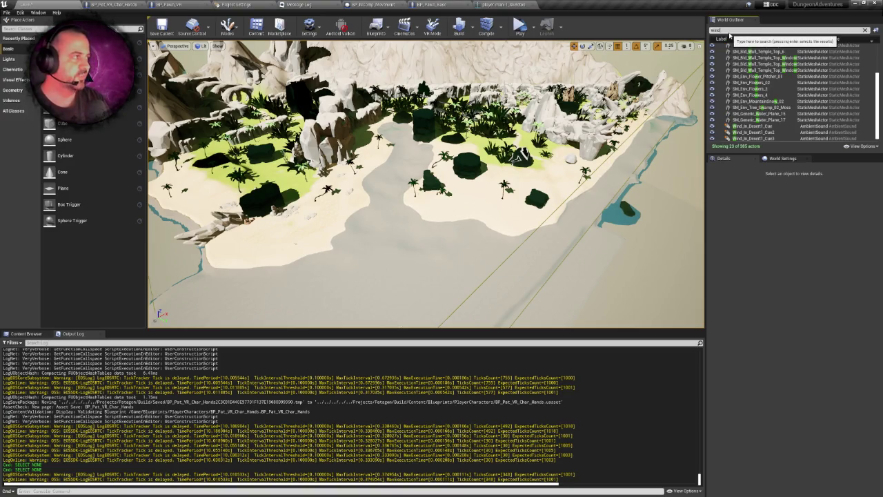
double_click(751, 71)
left_click_drag(560, 90, 560, 90)
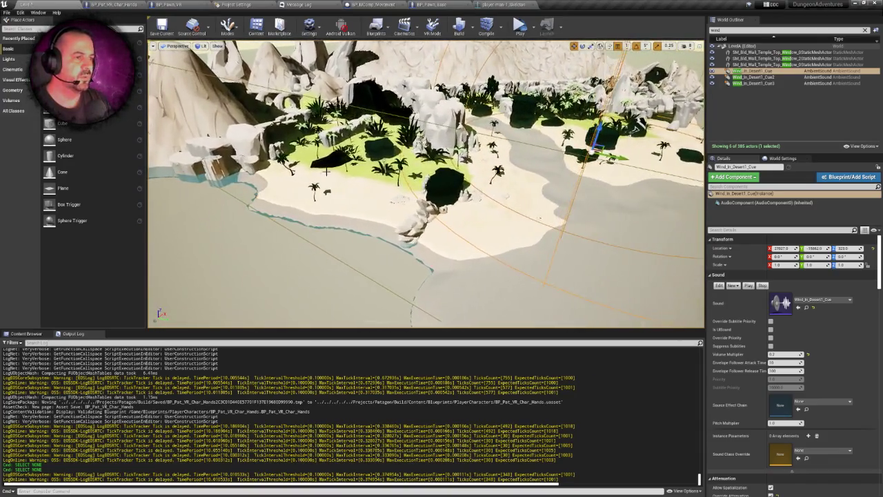
mouse_move(381, 182)
left_mouse_down()
mouse_move(426, 237)
mouse_move(449, 224)
left_mouse_up()
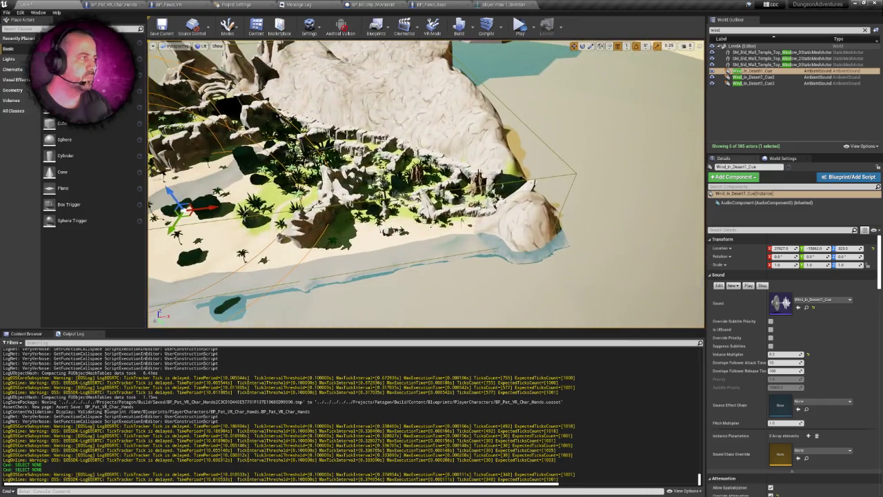
left_click(752, 77)
double_click(753, 82)
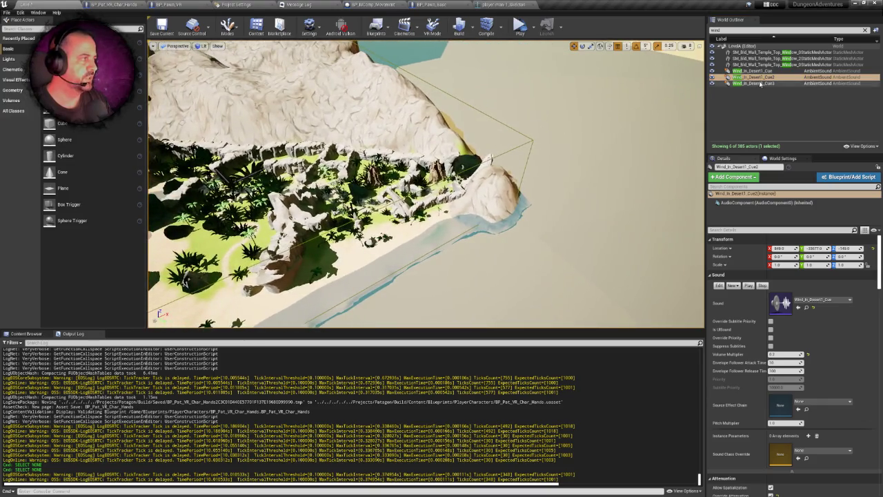
mouse_move(284, 240)
left_mouse_down()
mouse_move(469, 217)
mouse_move(418, 224)
mouse_move(418, 172)
mouse_move(417, 225)
left_mouse_up()
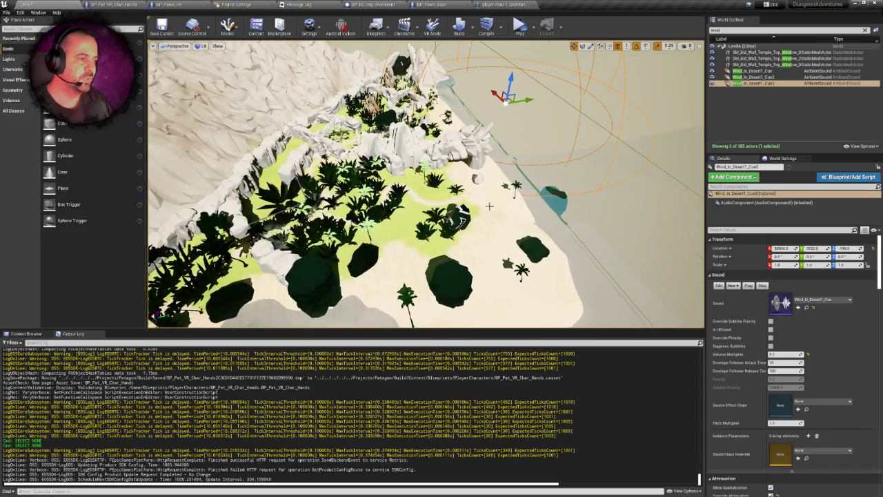
left_click_drag(417, 224, 417, 200)
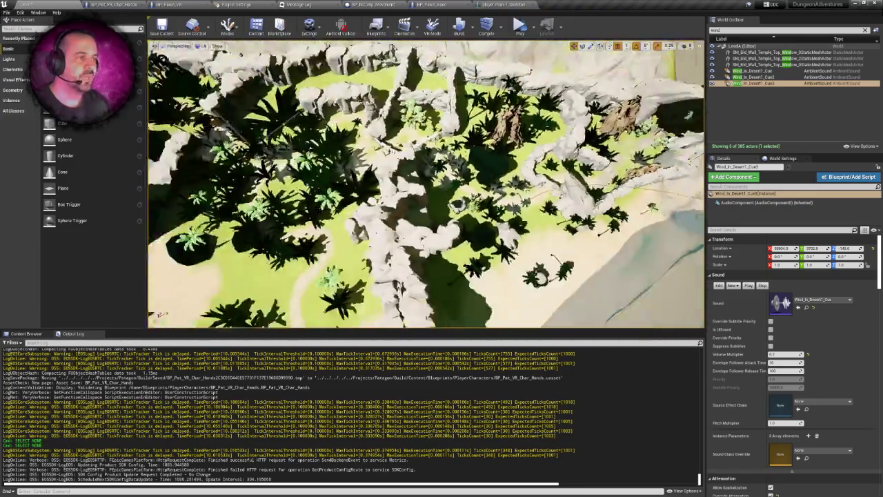
left_click_drag(458, 160, 487, 168)
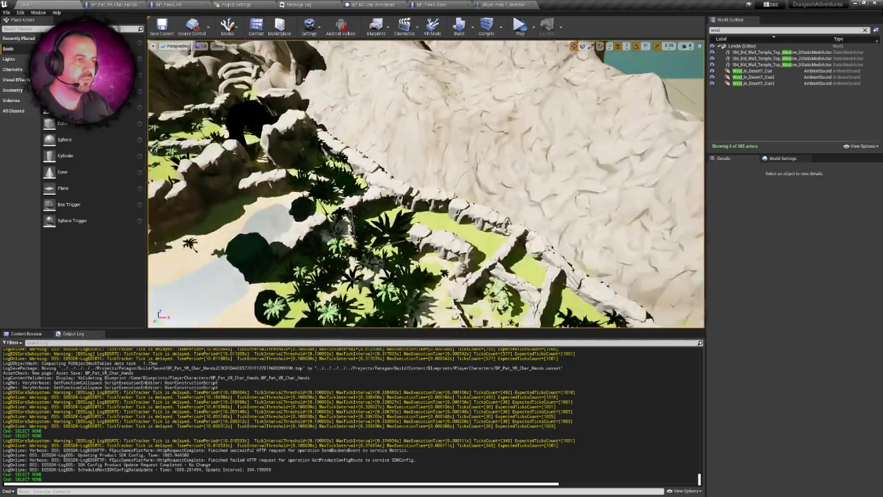
key("w")
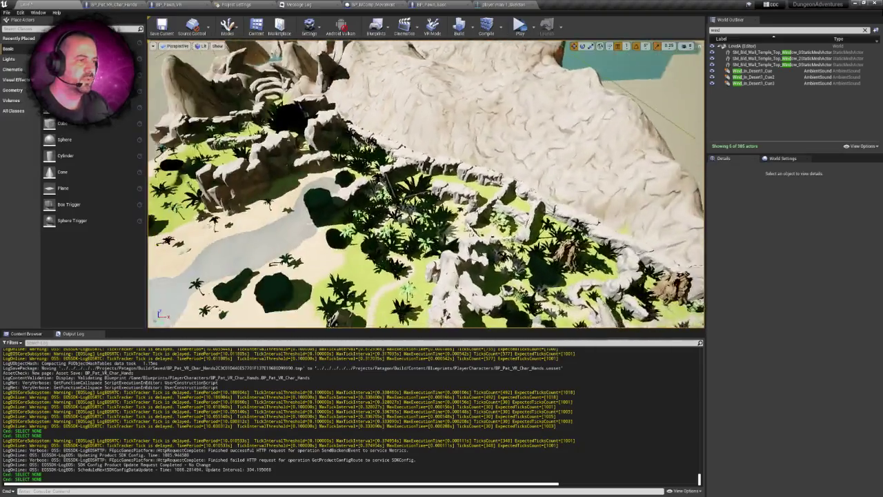
scroll(341, 111, "down", 10)
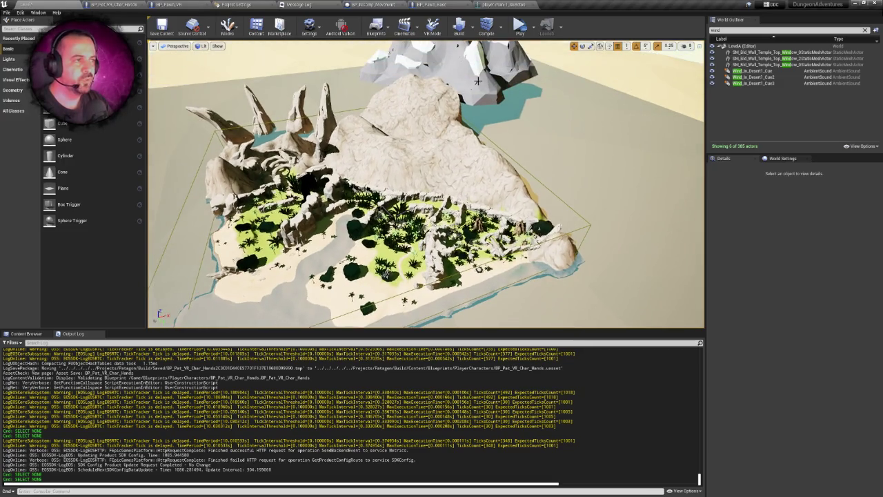
scroll(438, 109, "up", 2)
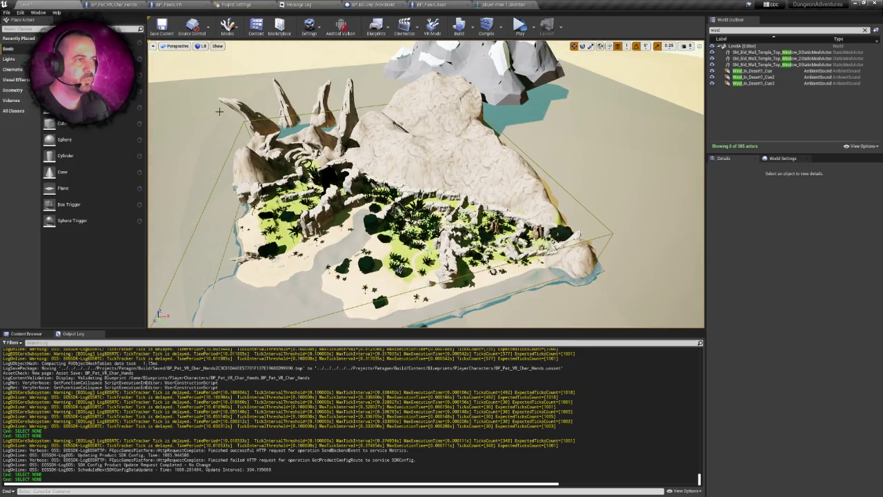
scroll(553, 120, "up", 5)
mouse_move(553, 120)
left_mouse_down()
mouse_move(456, 131)
mouse_move(496, 167)
left_mouse_up()
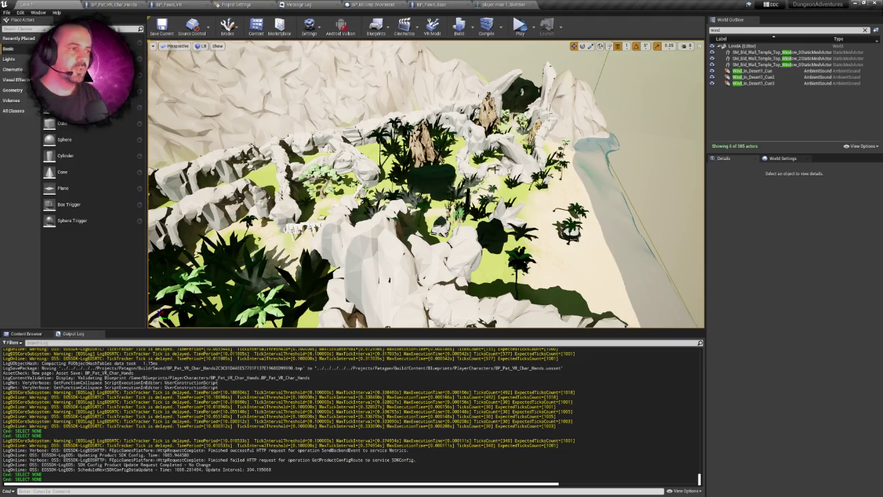
key("Escape")
left_click_drag(425, 184, 349, 191)
left_click_drag(502, 241, 483, 227)
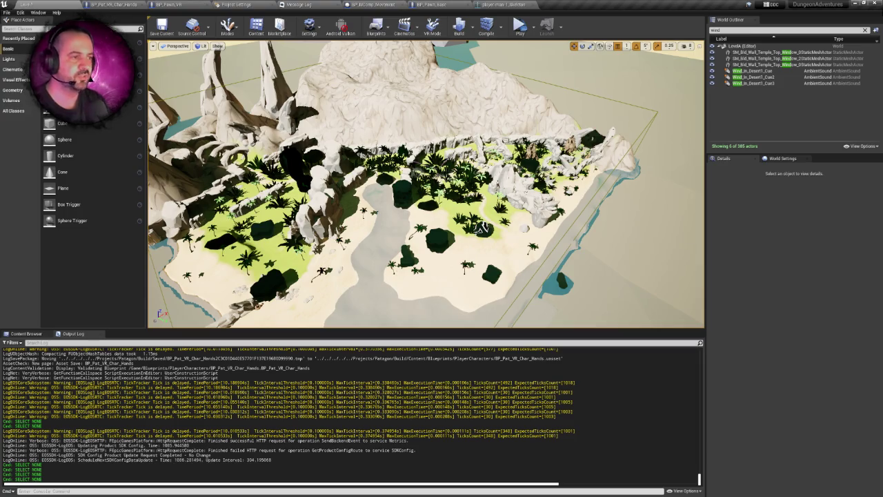
left_click_drag(483, 228, 510, 242)
left_click_drag(439, 108, 444, 101)
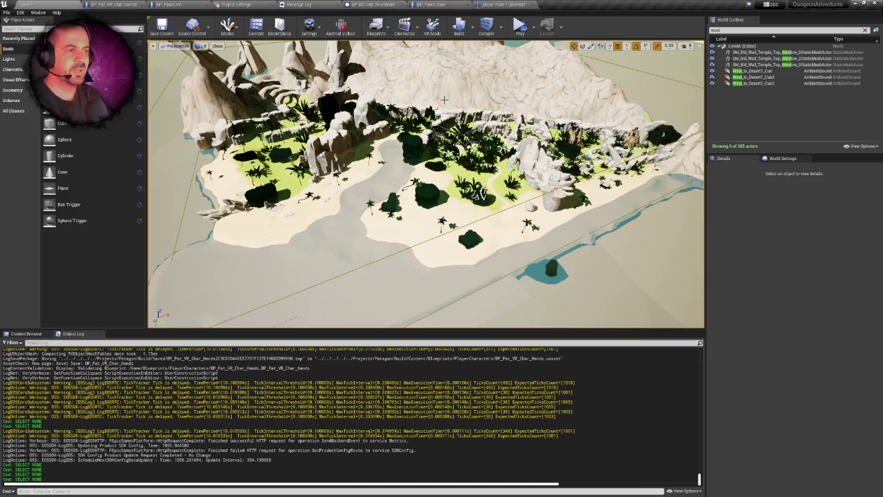
scroll(448, 82, "down", 5)
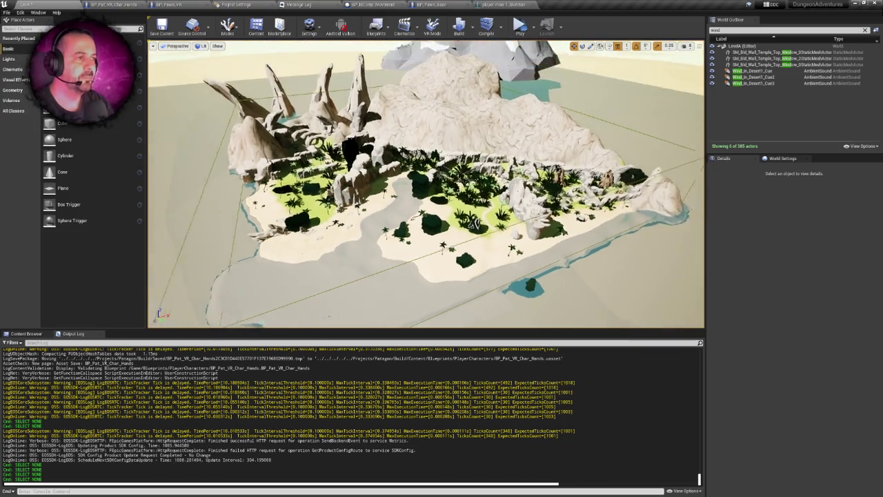
scroll(448, 82, "up", 1)
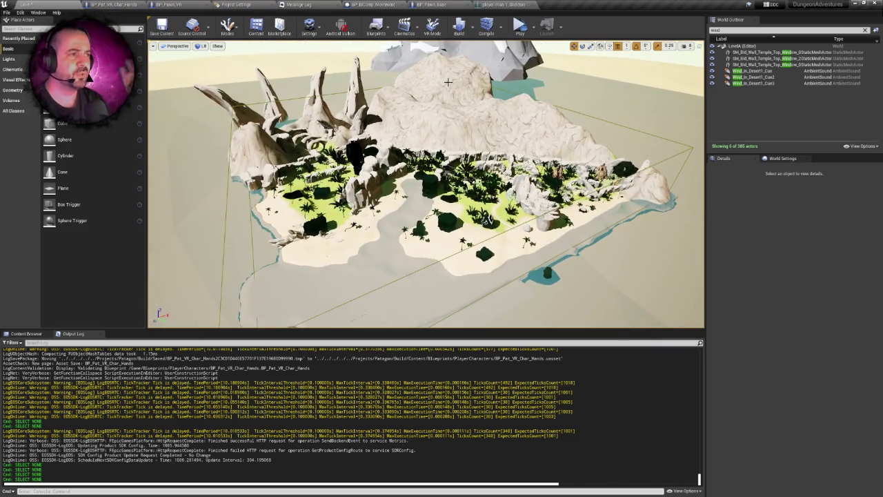
left_click(349, 33)
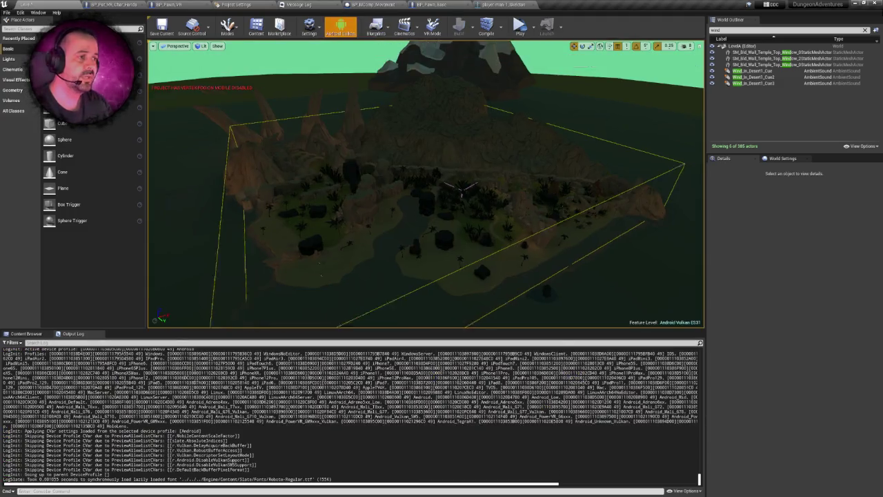
Step: Fly over the island, then filter the World Outliner by 'light' instead of 'wind'
mouse_move(426, 207)
left_mouse_down()
mouse_move(426, 166)
mouse_move(426, 248)
mouse_move(426, 193)
mouse_move(426, 235)
mouse_move(442, 255)
mouse_move(311, 273)
left_mouse_up()
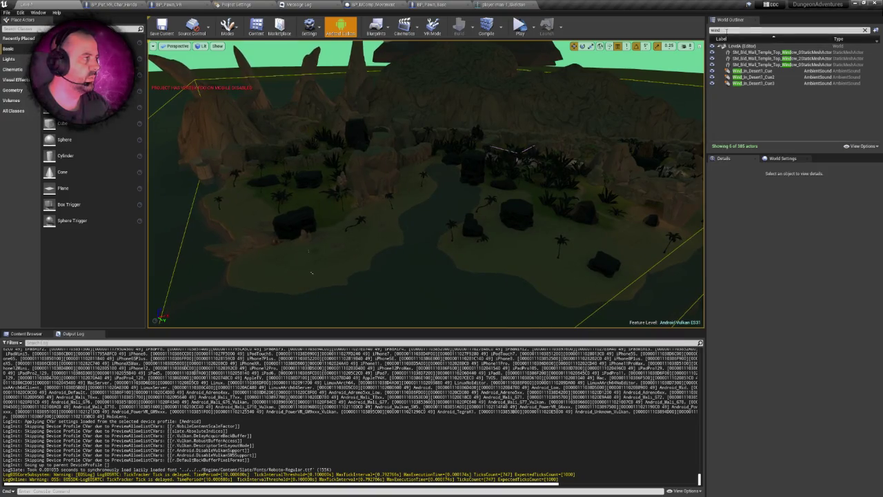
key("ctrl+a")
type("light")
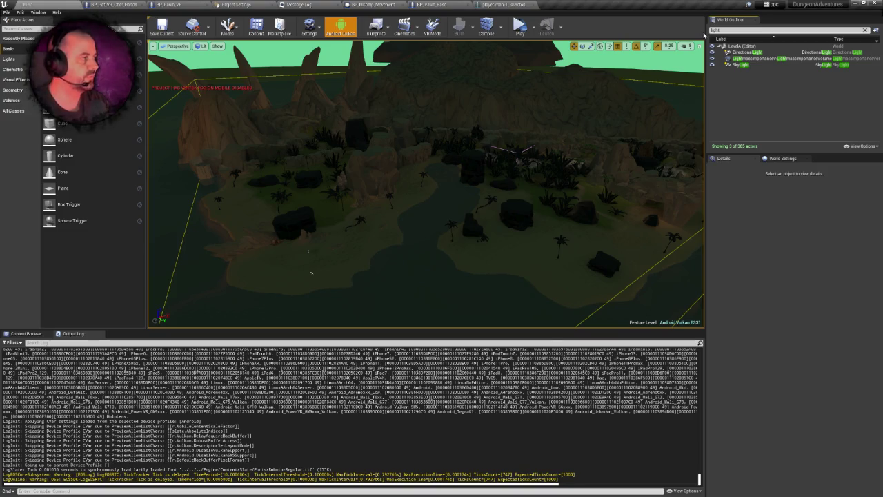
left_click(744, 53)
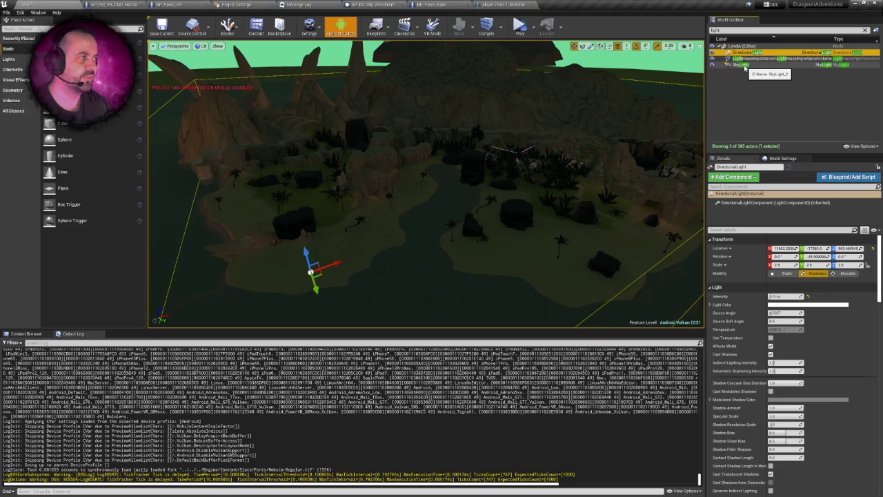
left_click(743, 65)
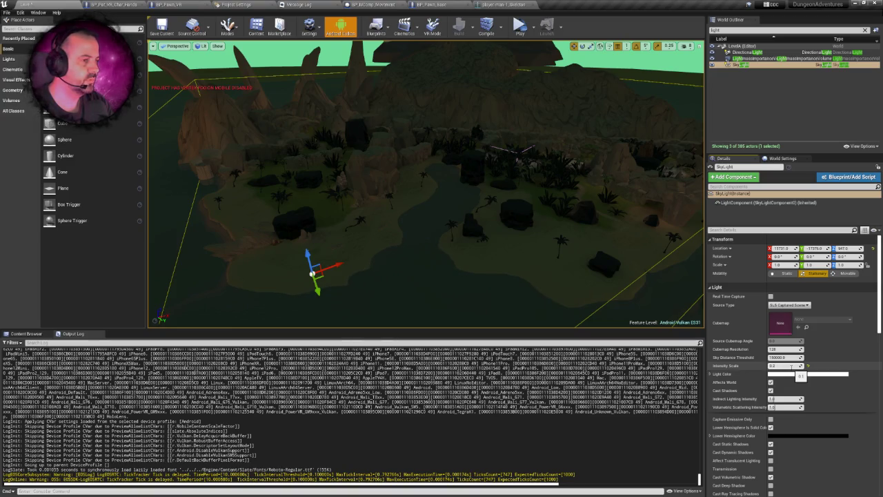
type("0")
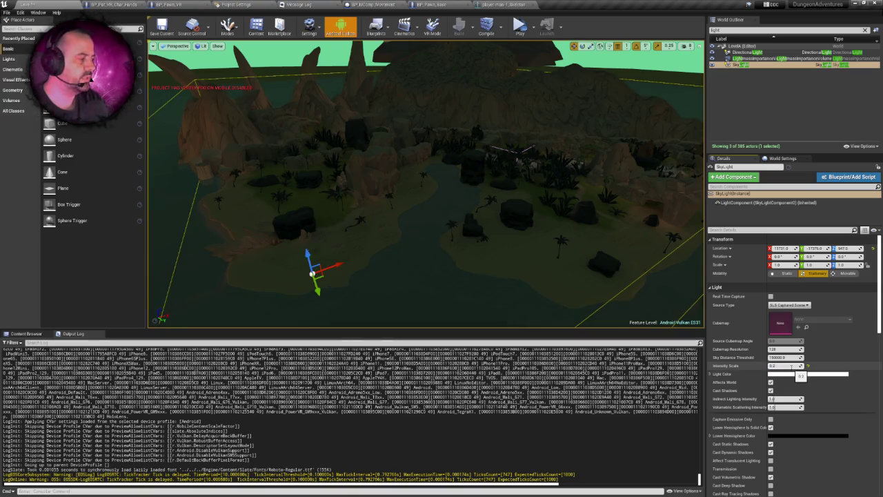
left_click(745, 51)
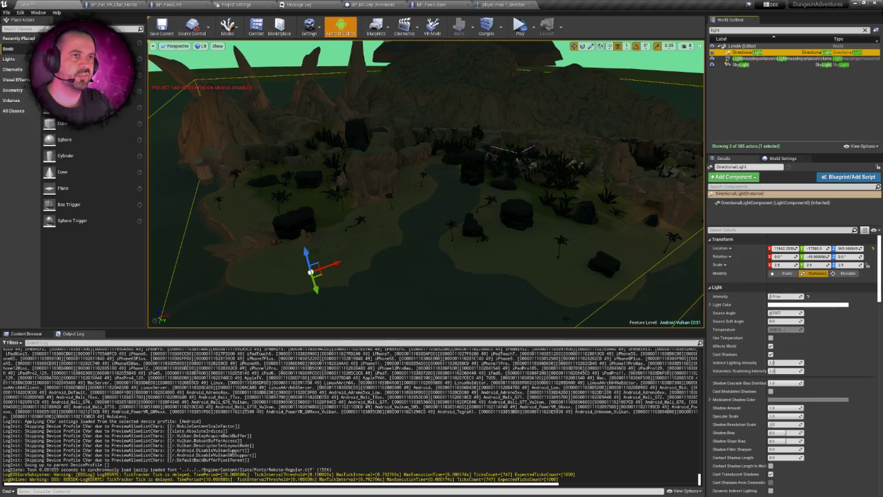
left_click(31, 334)
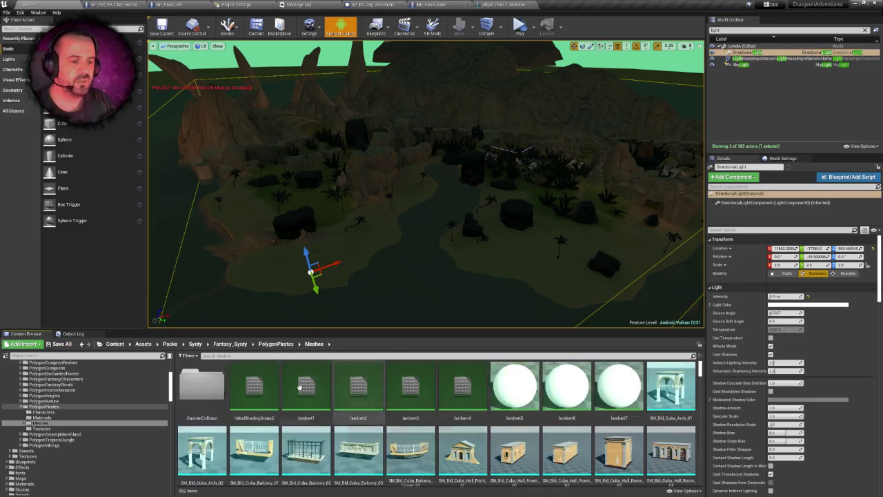
Step: Pull back over the whole island and save the LevelA map with Ctrl+S
scroll(37, 375, "up", 5)
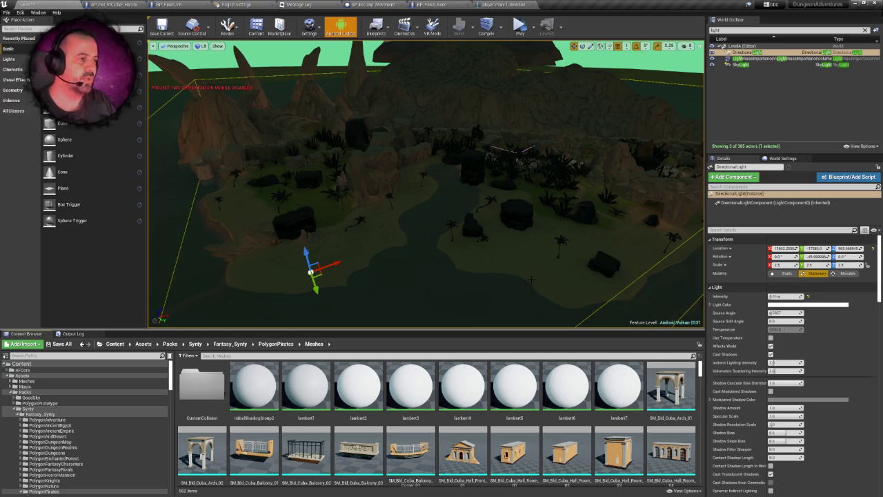
scroll(531, 280, "down", 8)
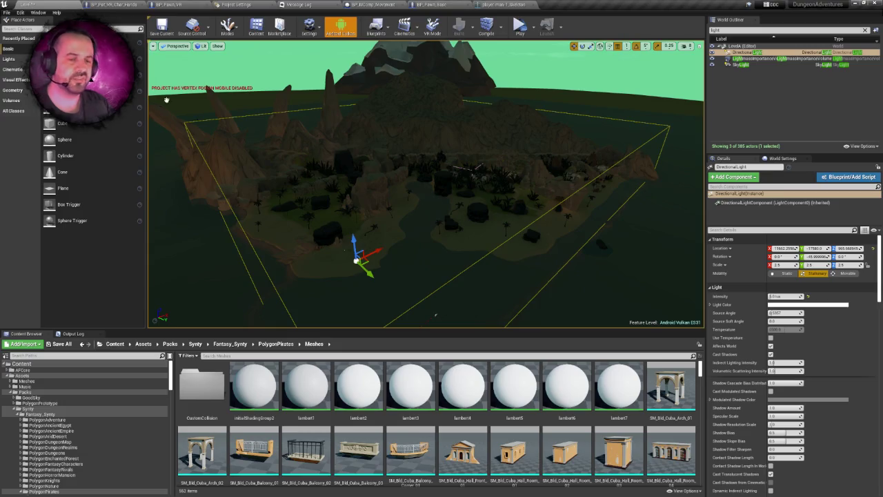
mouse_move(436, 314)
left_mouse_down()
mouse_move(422, 249)
mouse_move(467, 271)
mouse_move(495, 246)
mouse_move(433, 311)
mouse_move(411, 301)
mouse_move(453, 194)
left_mouse_up()
key("ctrl+s")
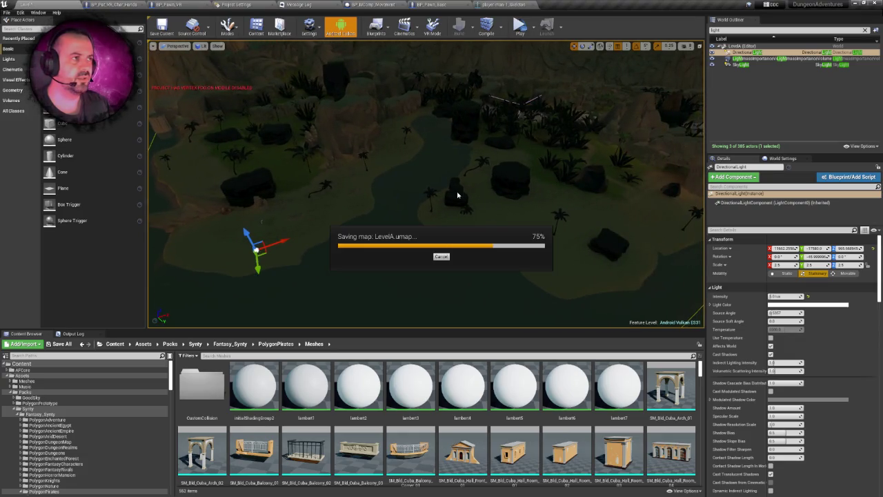
Step: Select the sky light, then focus and orbit the view on the directional light
scroll(425, 183, "down", 3)
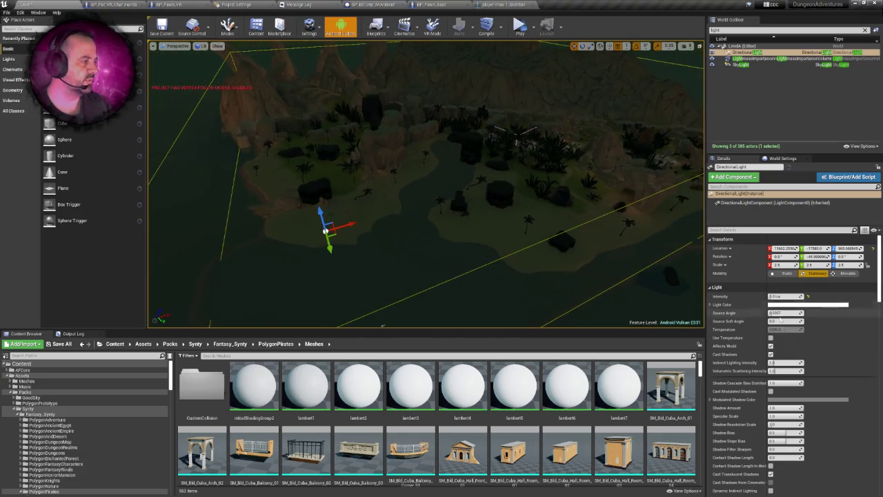
left_click(780, 296)
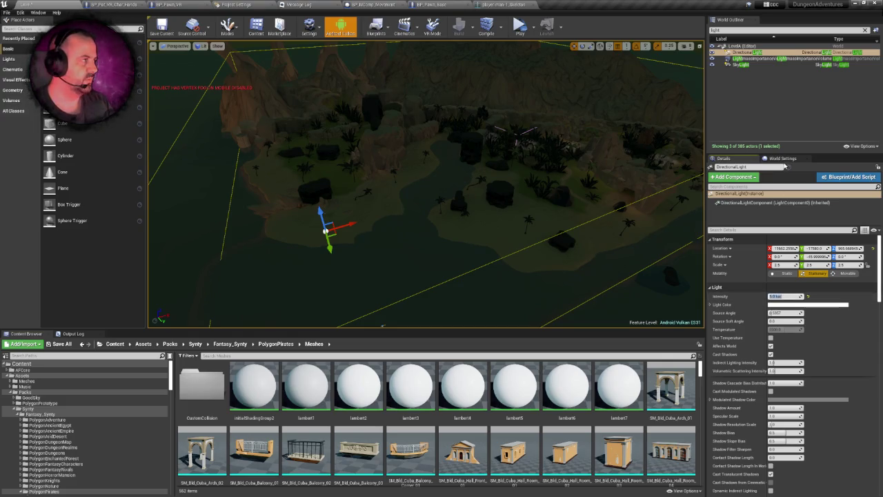
left_click(751, 64)
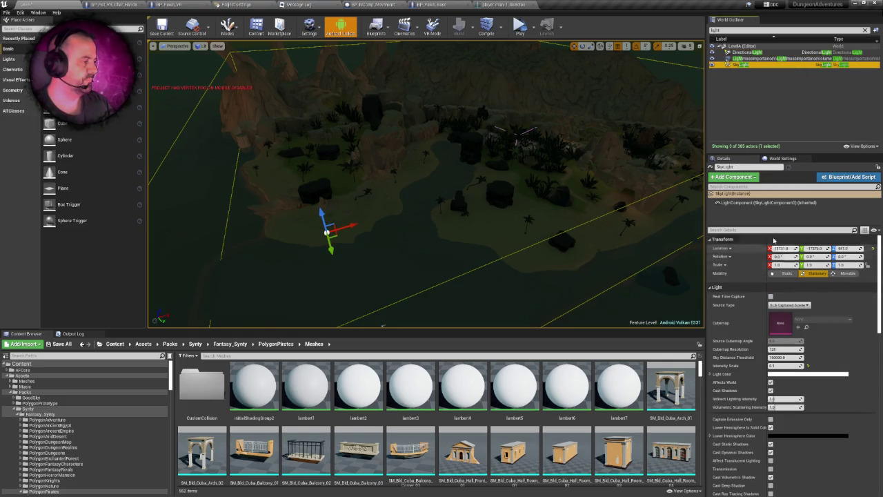
mouse_move(426, 207)
left_mouse_down()
mouse_move(426, 262)
mouse_move(468, 290)
left_mouse_up()
left_click(785, 365)
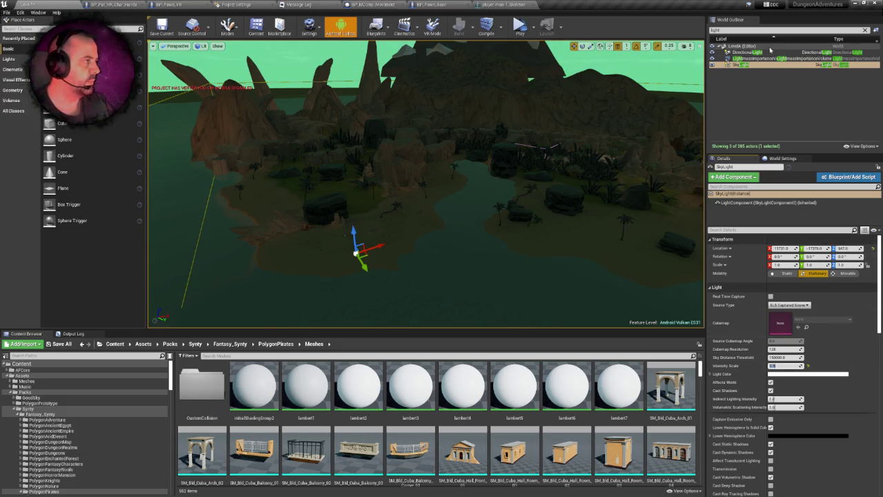
left_click(747, 53)
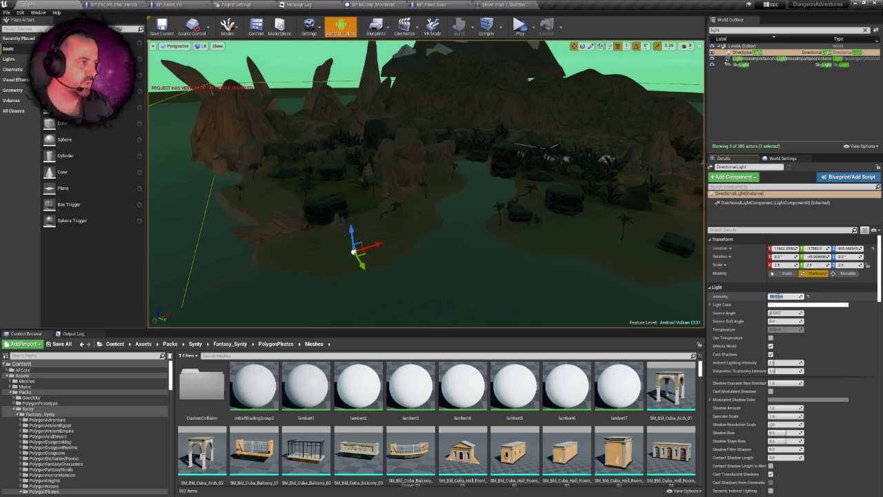
key("f")
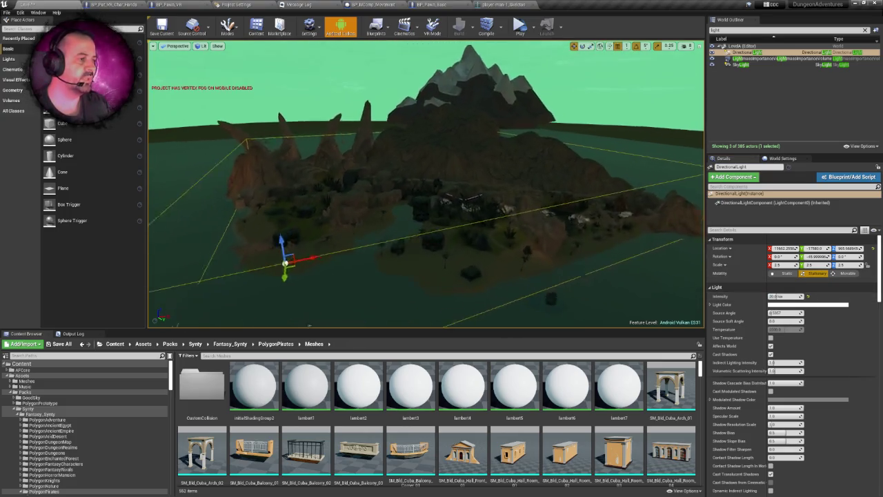
scroll(426, 184, "down", 10)
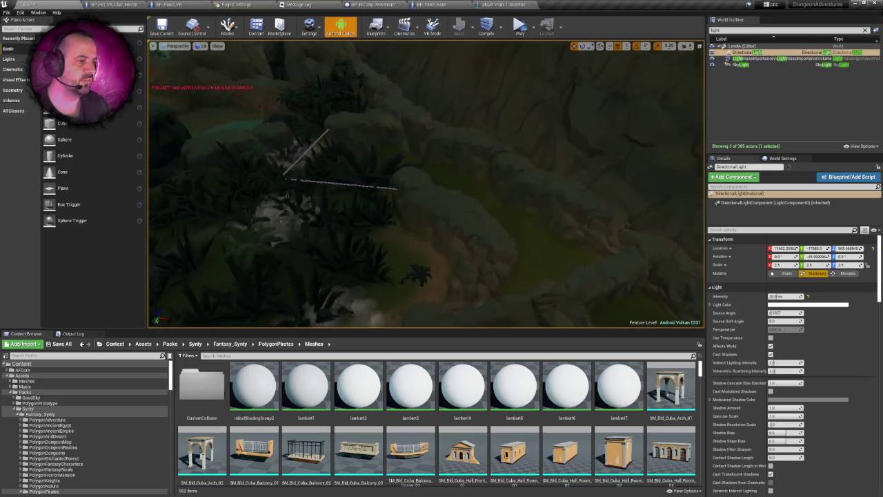
mouse_move(442, 180)
left_mouse_down()
mouse_move(387, 142)
mouse_move(387, 228)
left_mouse_up()
Step: Set the SkyLight's Intensity Scale to 0.2 and reselect DirectionalLight
left_click(742, 65)
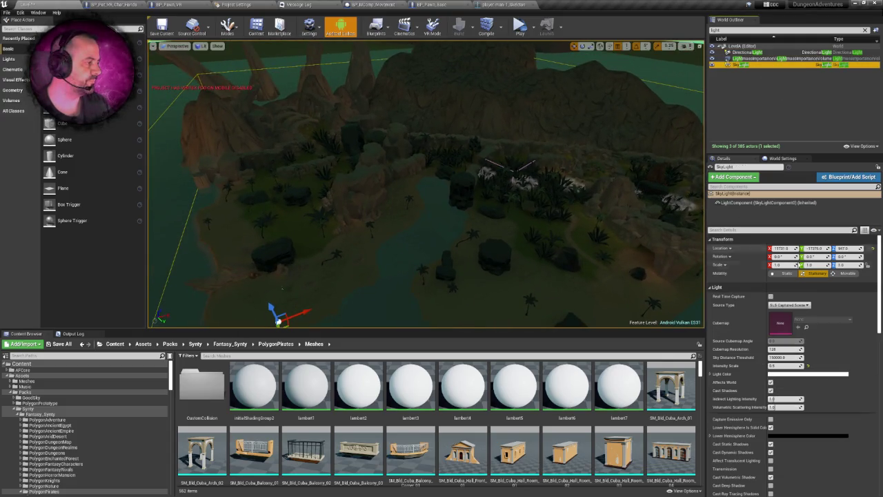
left_click(785, 366)
type("0.2")
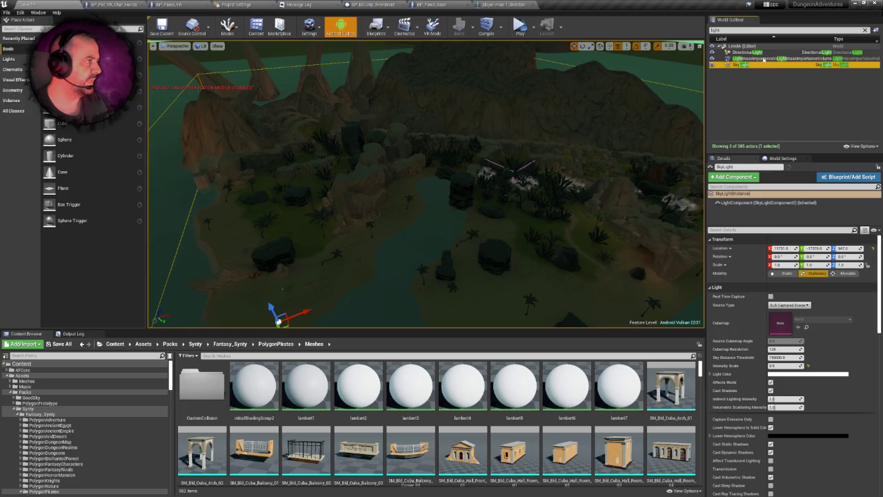
left_click(749, 53)
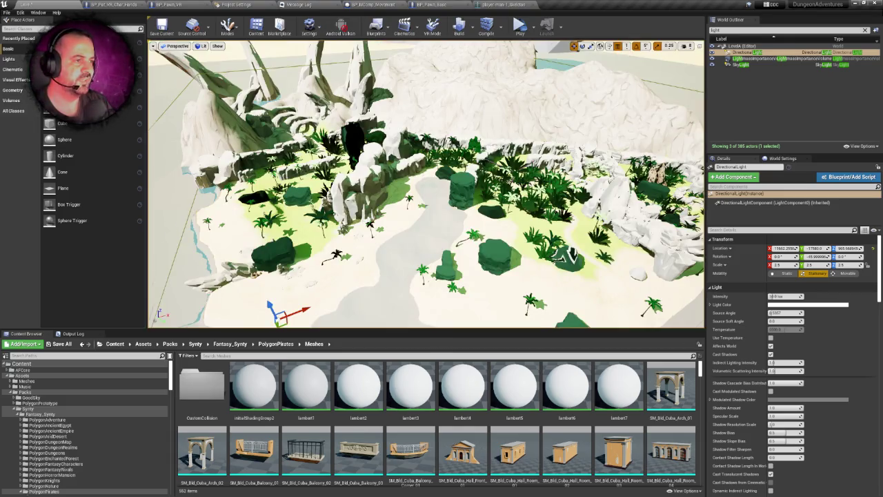
Step: Fly around the island to inspect the newly lit foliage
scroll(426, 184, "down", 5)
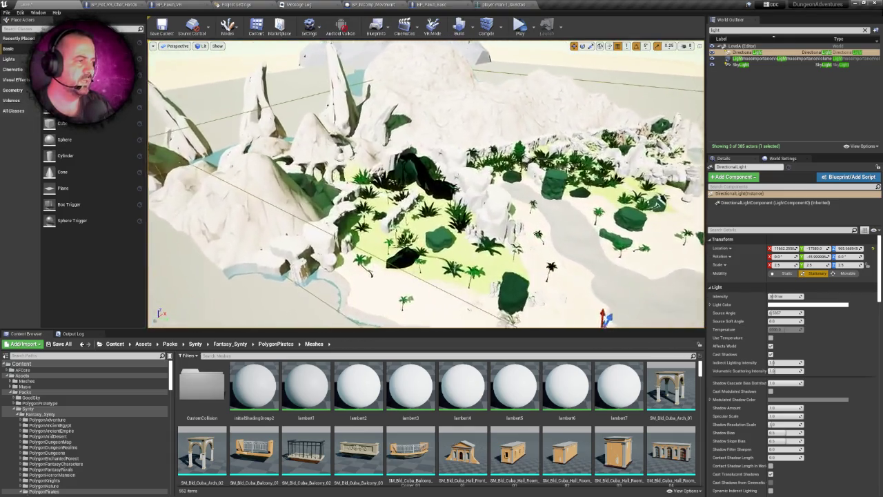
scroll(426, 184, "up", 5)
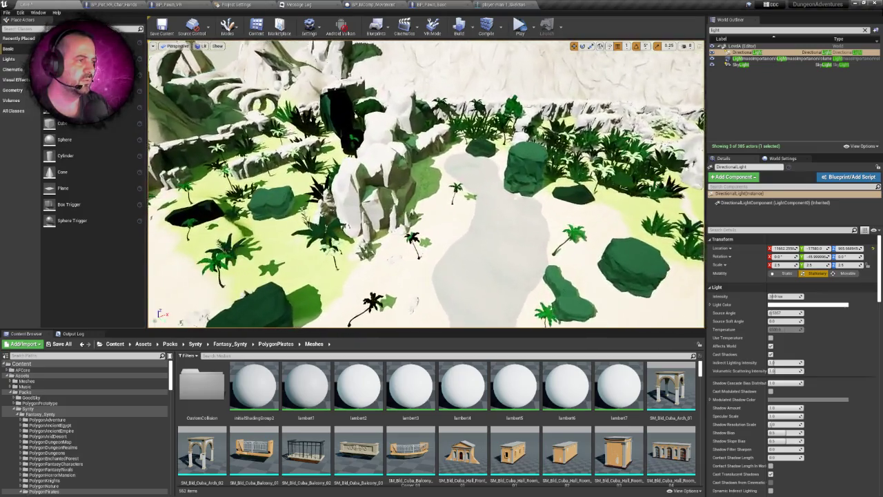
scroll(426, 184, "down", 5)
scroll(426, 183, "up", 5)
scroll(426, 184, "up", 5)
scroll(426, 184, "down", 2)
scroll(425, 184, "down", 5)
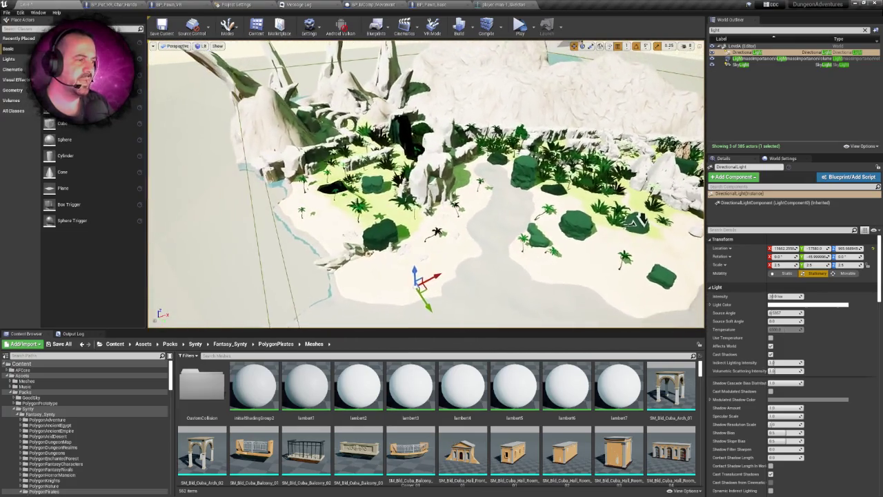
scroll(425, 184, "up", 3)
scroll(426, 183, "up", 6)
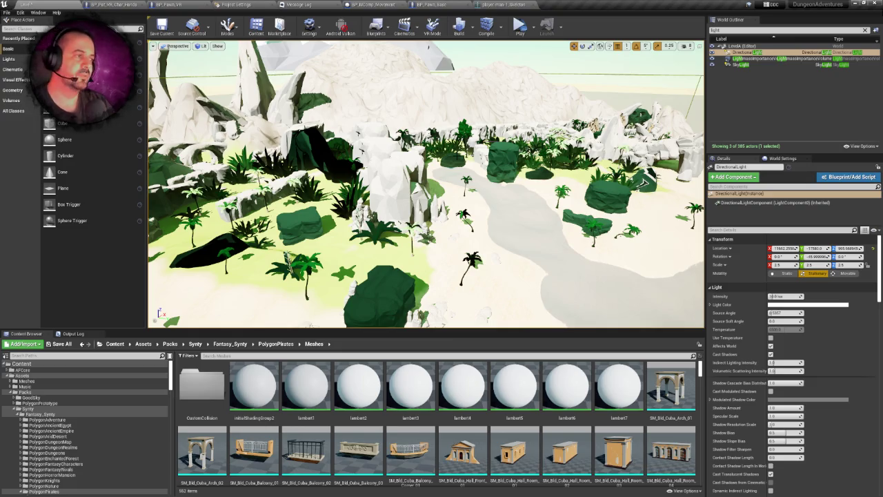
mouse_move(580, 177)
left_mouse_down()
mouse_move(552, 179)
mouse_move(545, 200)
mouse_move(524, 186)
mouse_move(538, 183)
mouse_move(582, 204)
mouse_move(571, 216)
left_mouse_up()
Step: Play the level in the Selected Viewport, stopping and toggling the Android Vulkan preview between runs
left_click(535, 32)
left_click(555, 47)
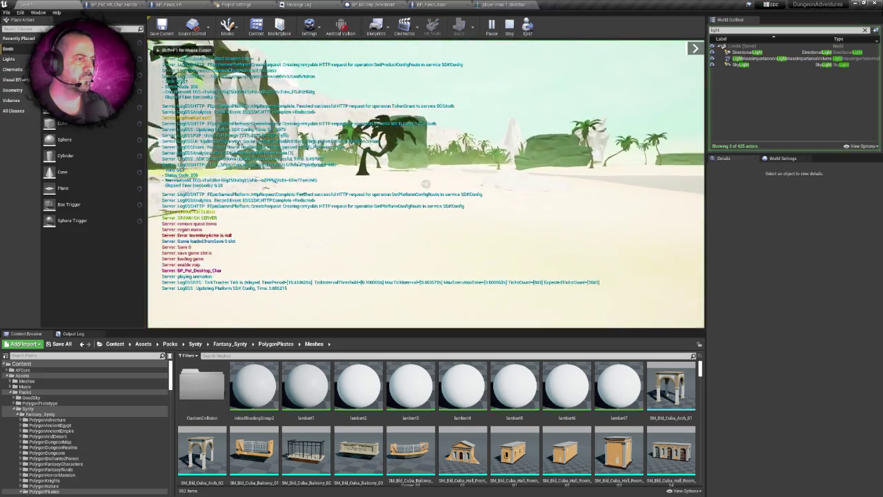
key("Escape")
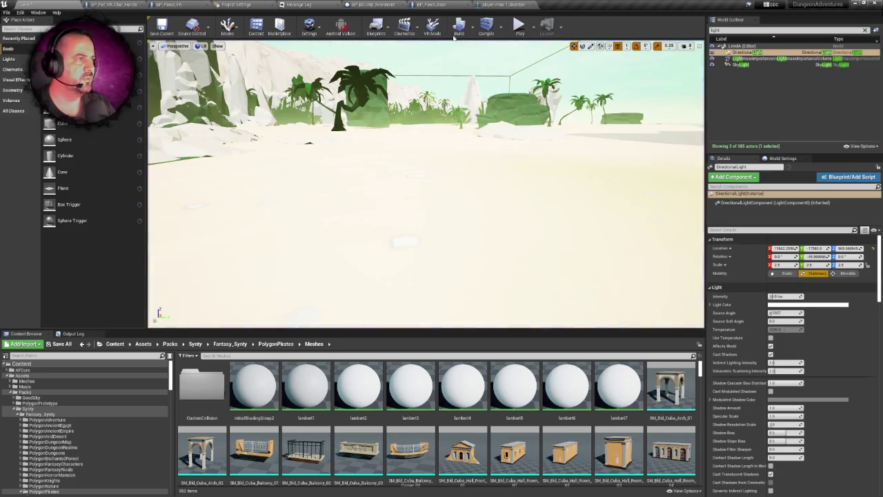
left_click(341, 27)
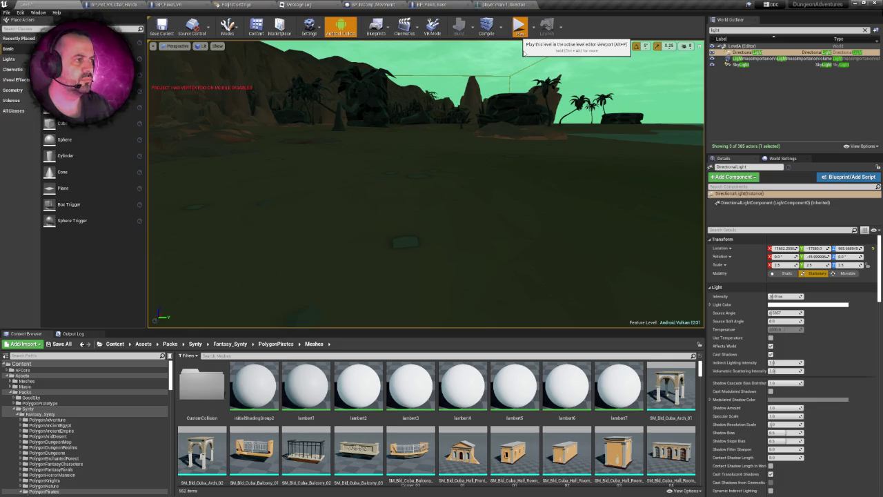
left_click(520, 29)
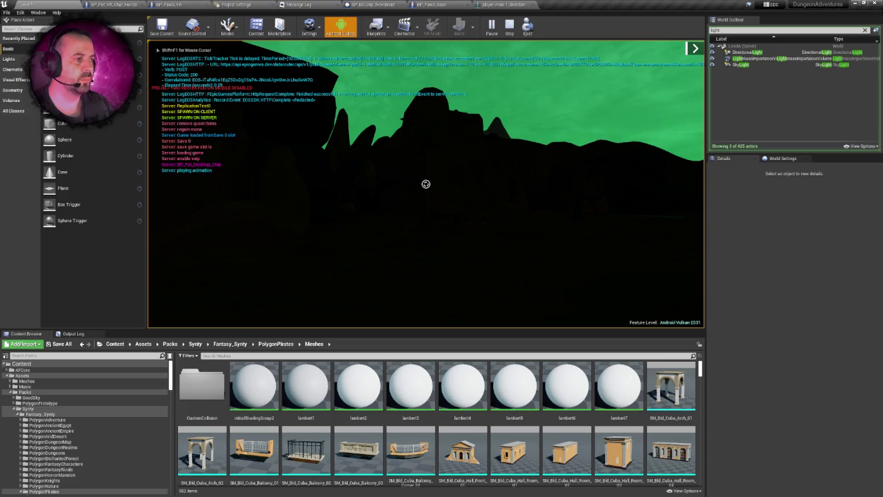
key("Escape")
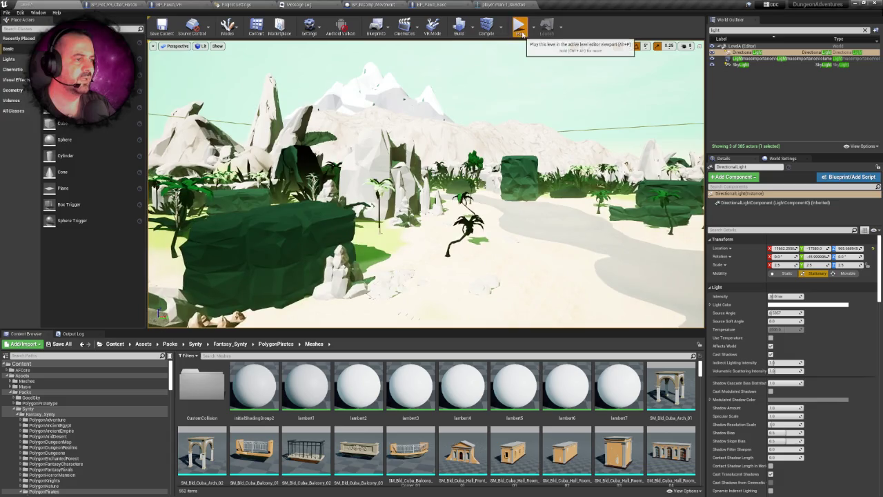
Step: Play the level again in fullscreen with F11 and take control of the game camera
left_click(520, 29)
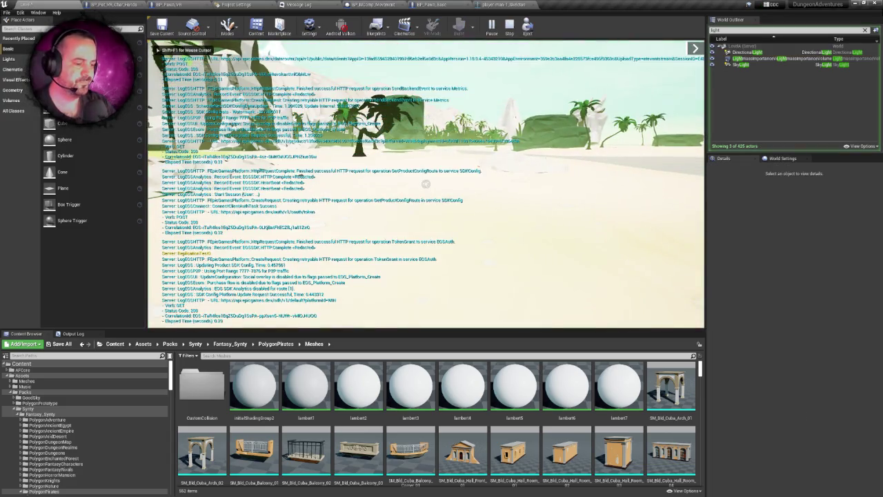
key("F11")
left_click(441, 248)
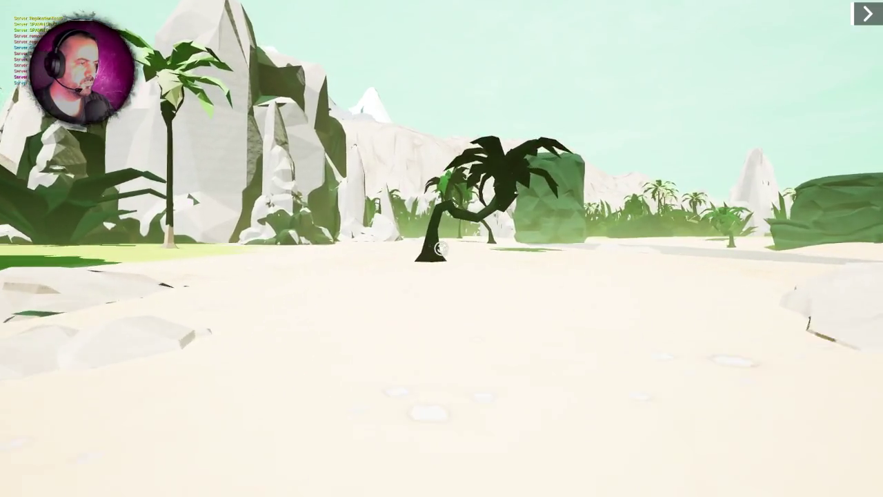
Step: Walk the character across the beach to the green rocks, then end the play session
key("w")
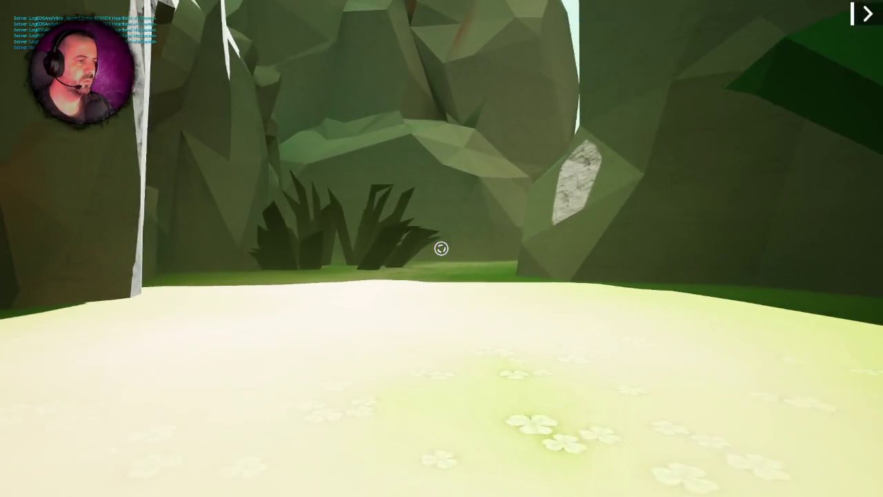
key("Escape")
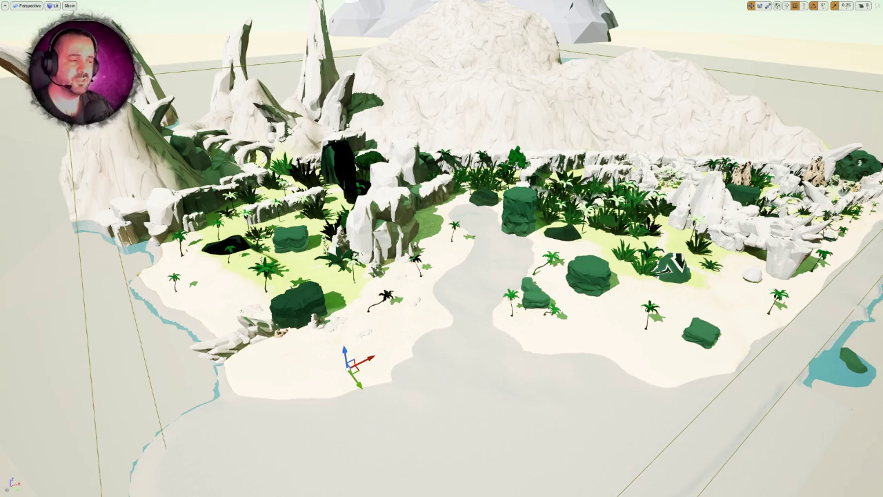
Step: Fly over the island into the rocks, restore the full editor layout, and save LevelA
left_click_drag(441, 276, 476, 221)
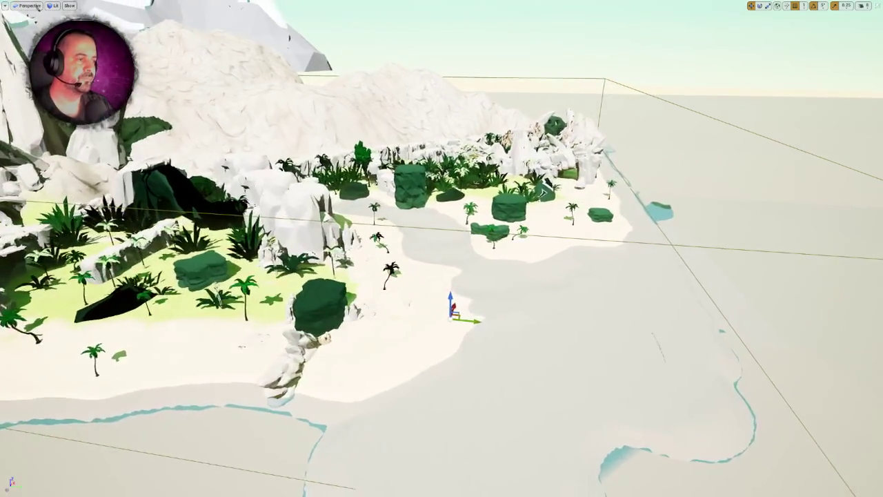
key("F11")
mouse_move(502, 186)
left_mouse_down()
mouse_move(514, 165)
mouse_move(531, 169)
mouse_move(366, 276)
left_mouse_up()
key("ctrl+s")
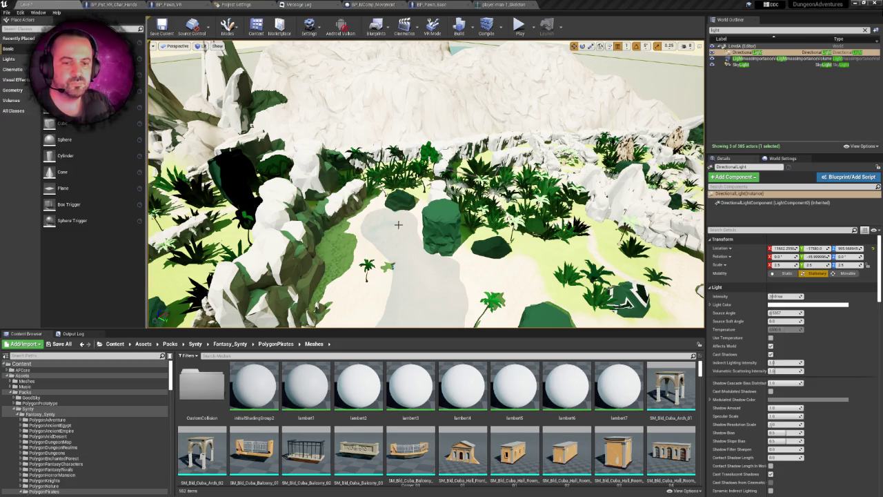
Step: Turn toward the rocky spires, pull back to an island overview, then fly into the vegetation
left_click_drag(391, 216, 314, 229)
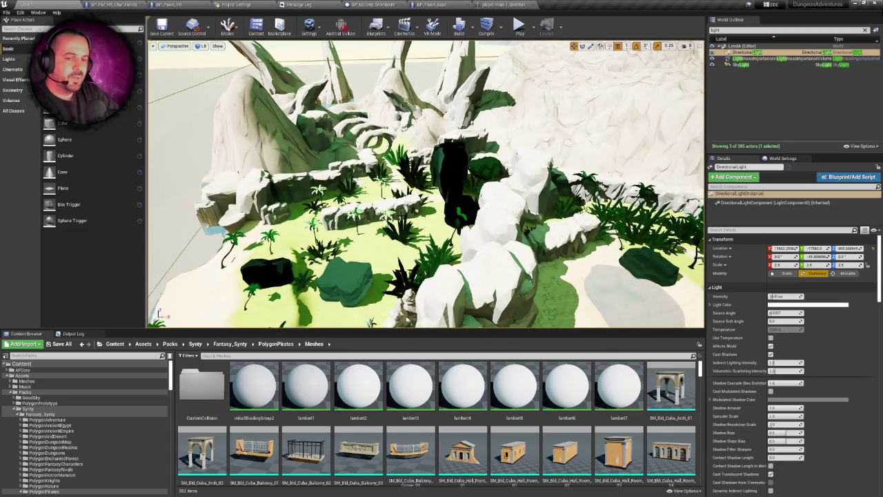
mouse_move(314, 229)
left_mouse_down()
mouse_move(314, 269)
mouse_move(314, 228)
mouse_move(314, 252)
mouse_move(435, 282)
left_mouse_up()
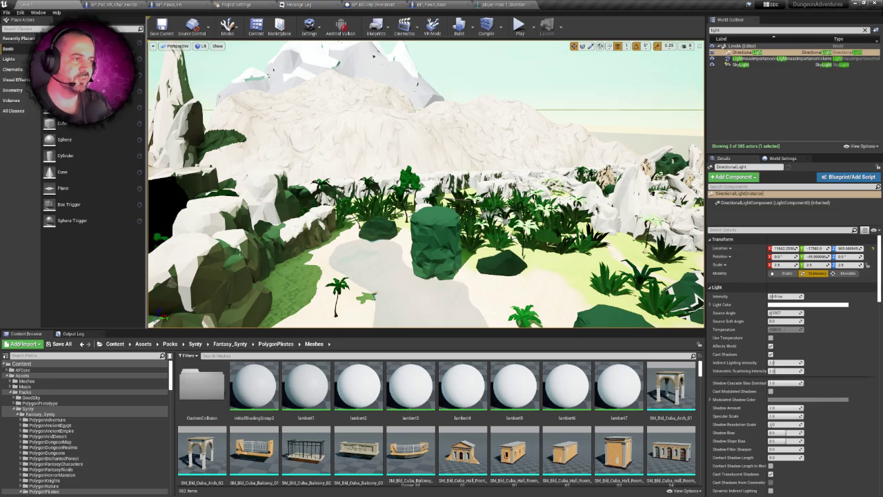
key("w")
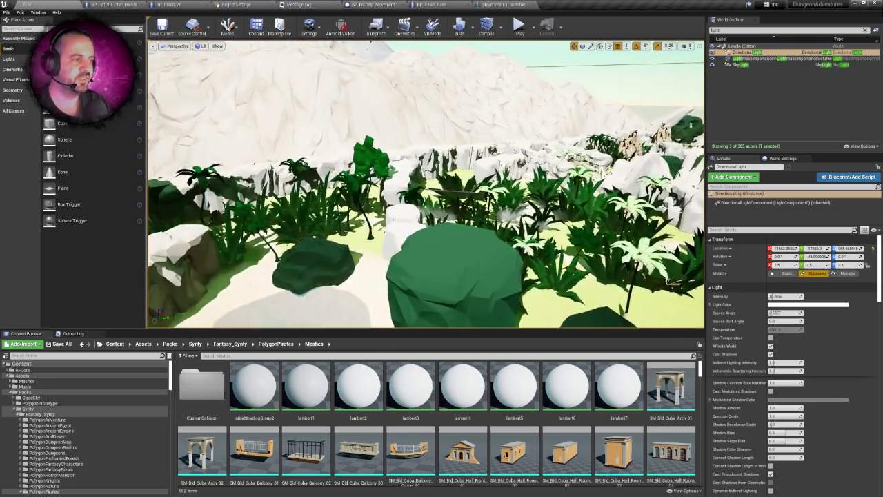
Step: Select the tall rock, then focus on the mangrove tree and fly in just above it
left_click(408, 207)
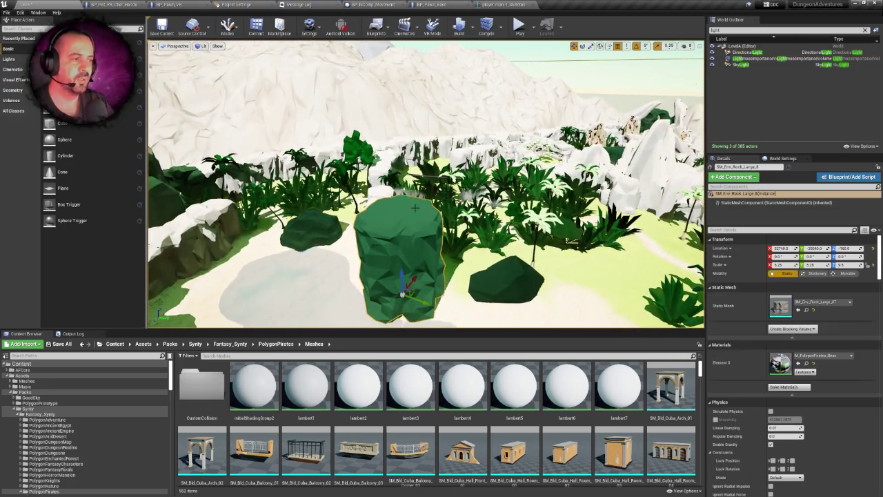
key("w")
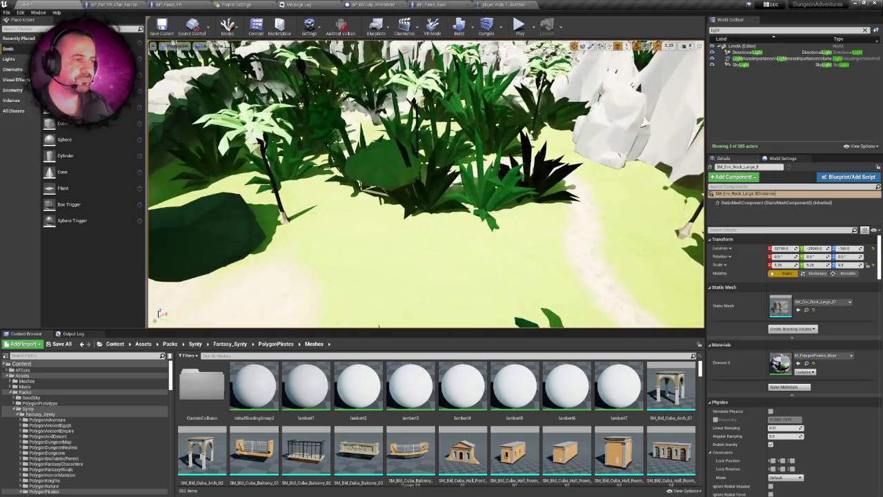
key("s")
key("w")
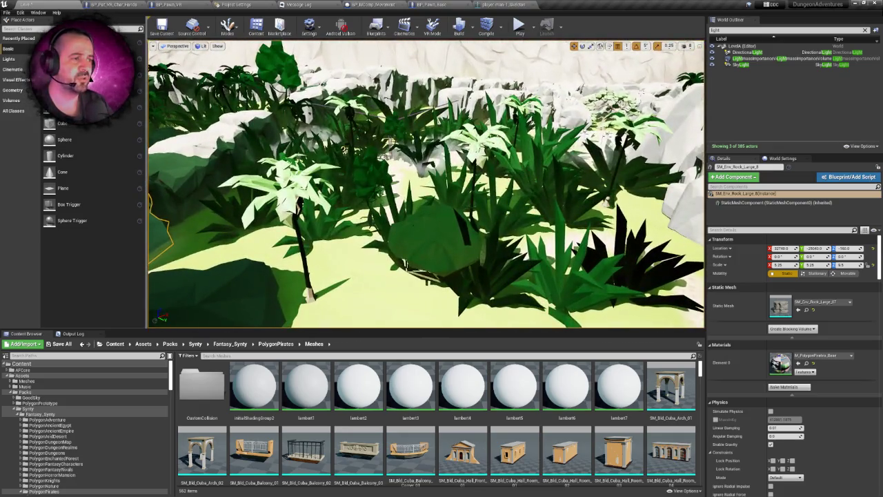
left_click(370, 180)
key("f")
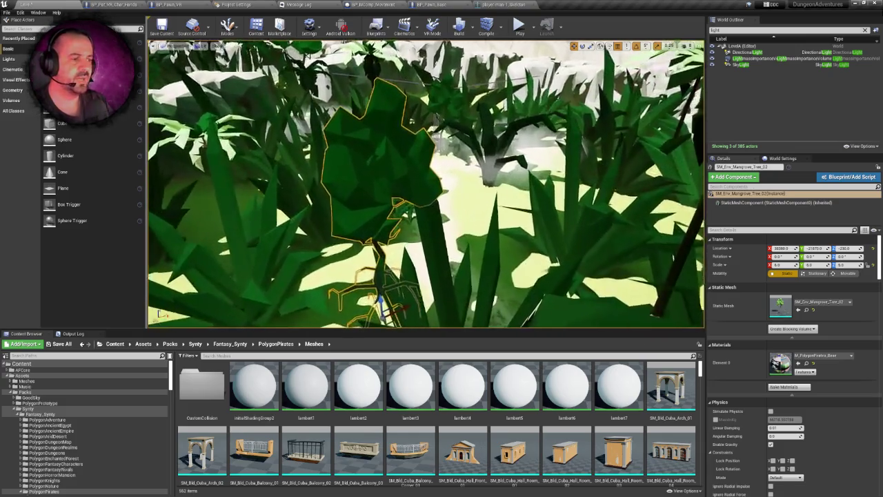
key("w")
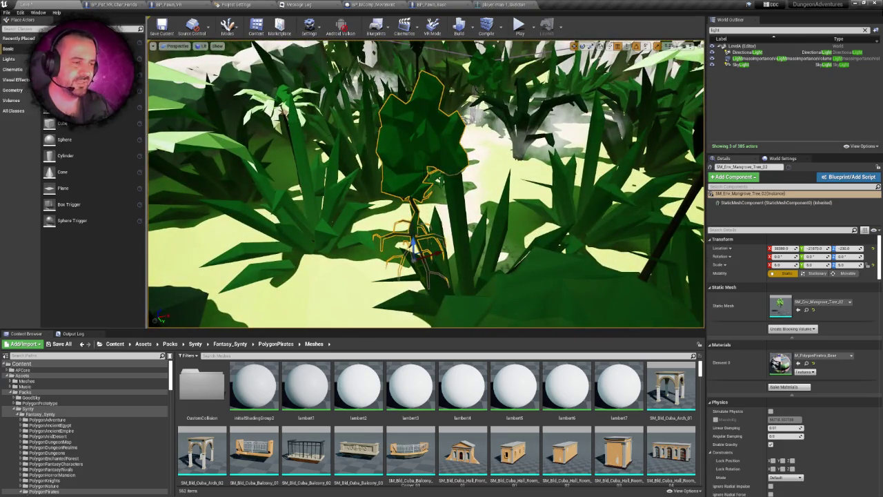
key("e")
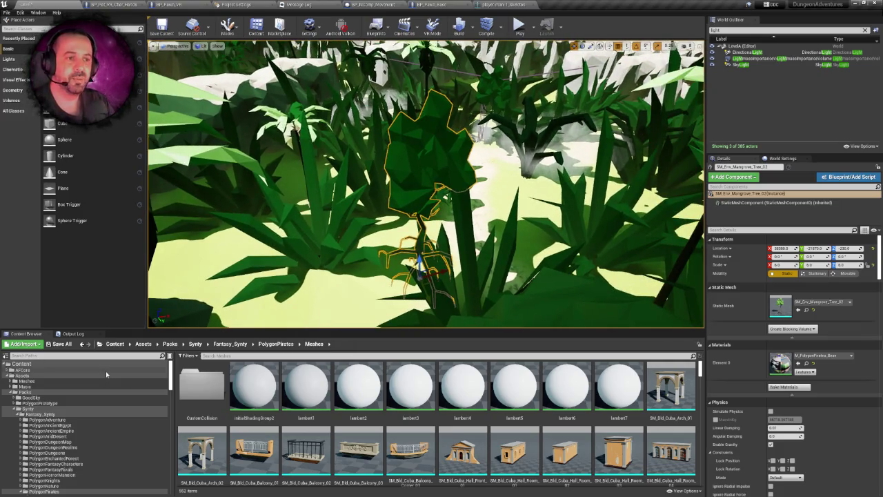
Step: Browse the Content Browser from Assets into Packs > Synty > Fantasy_Synty
left_click(38, 375)
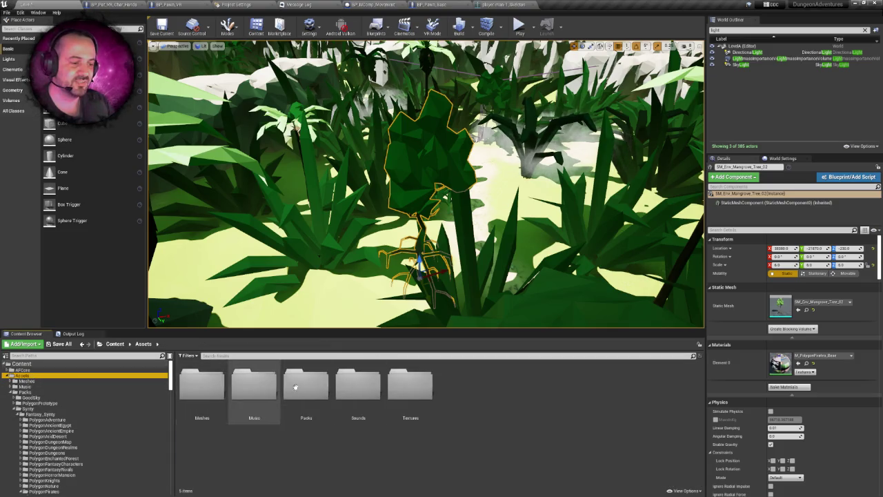
double_click(205, 386)
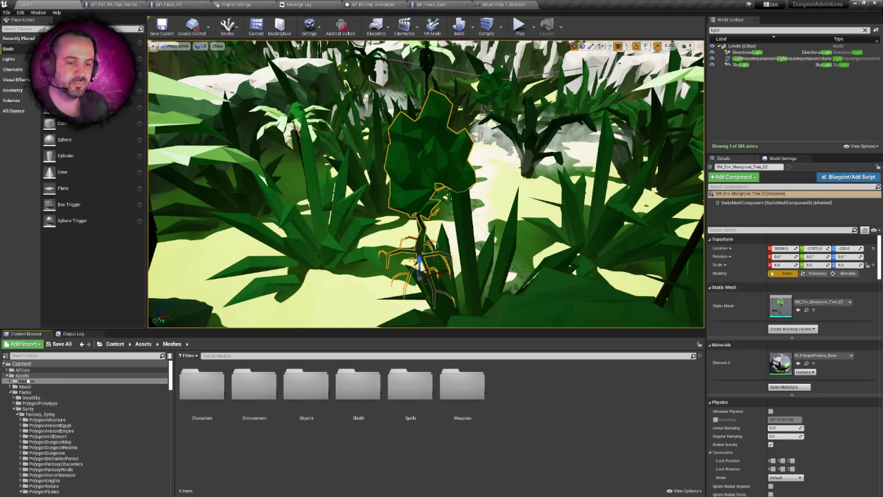
left_click(22, 375)
double_click(306, 386)
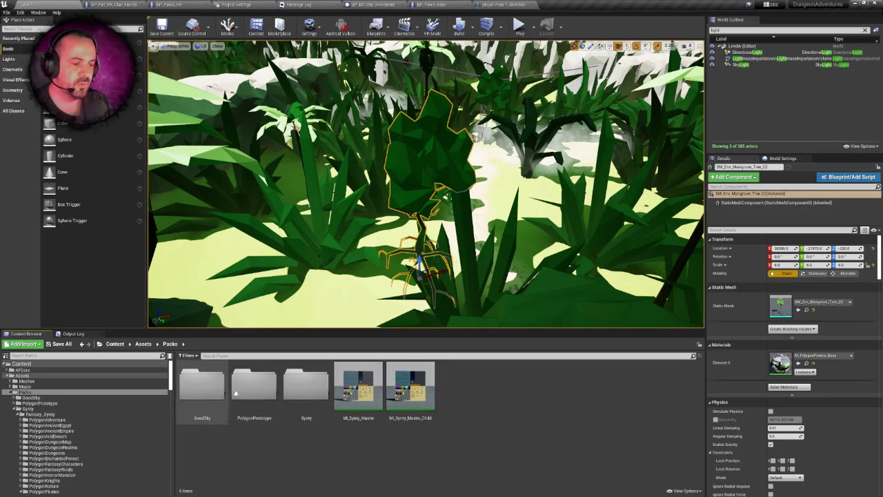
double_click(306, 385)
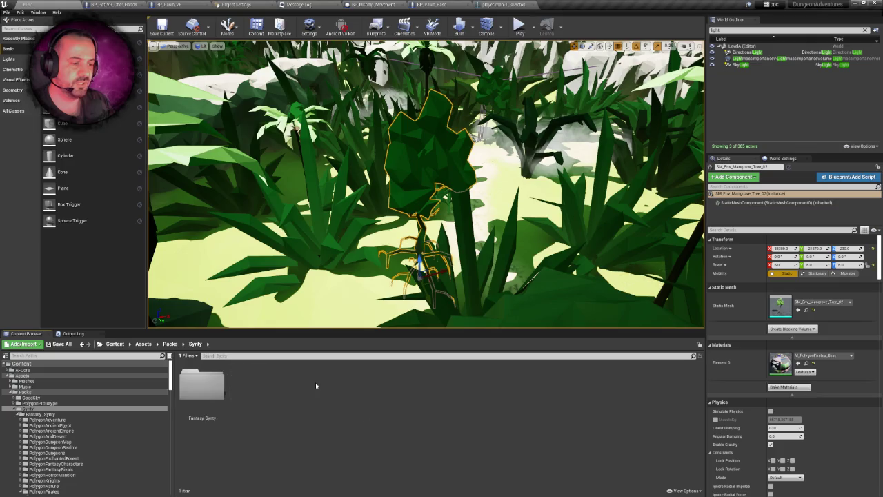
double_click(217, 385)
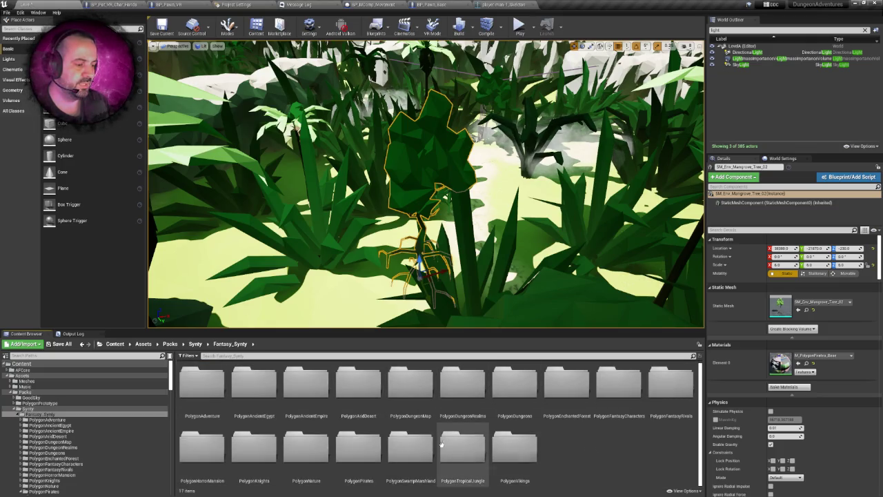
Step: Open PolygonTropicalJungle > PNB_TJungle > Models > Environment and scroll through its meshes
double_click(466, 443)
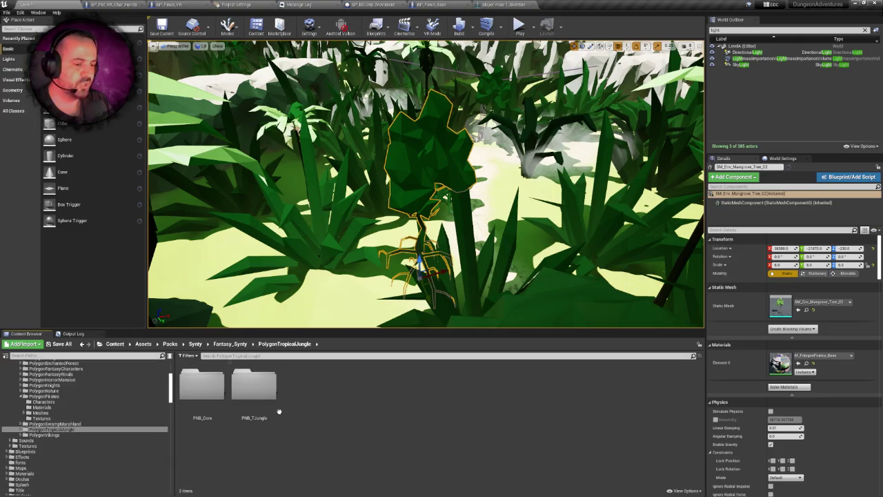
double_click(201, 385)
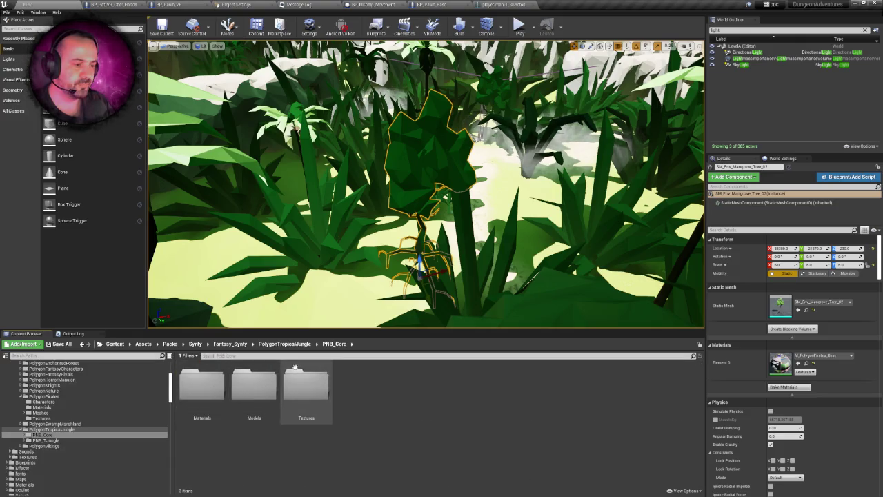
double_click(254, 383)
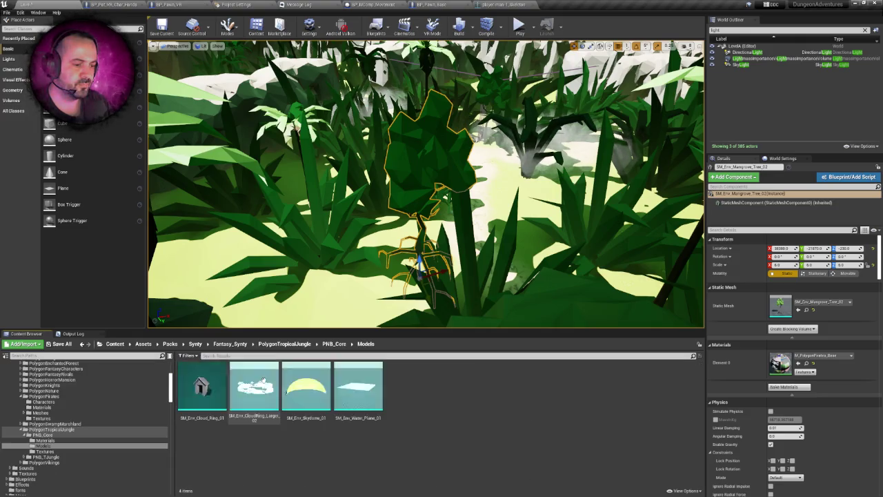
left_click(306, 345)
double_click(254, 383)
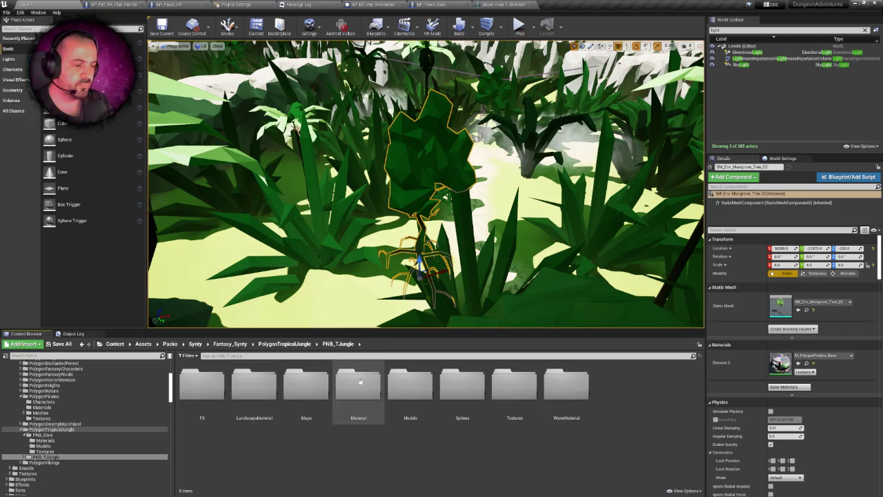
double_click(428, 378)
double_click(254, 384)
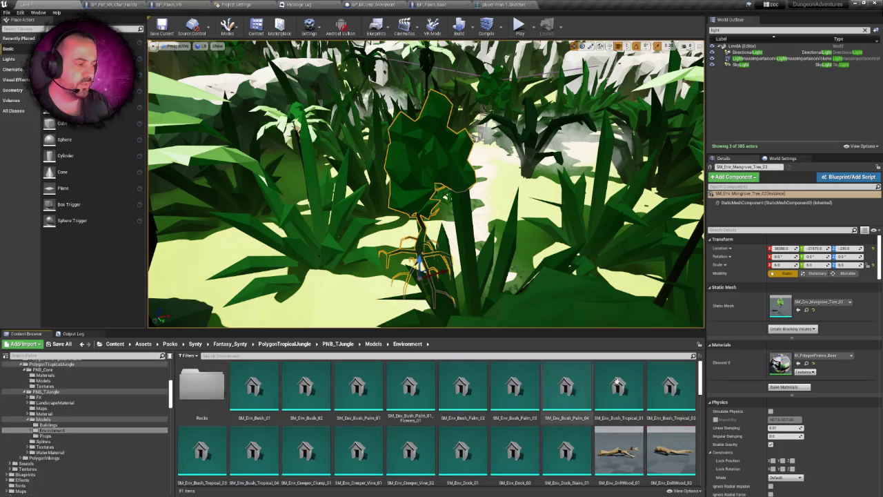
scroll(699, 379, "down", 5)
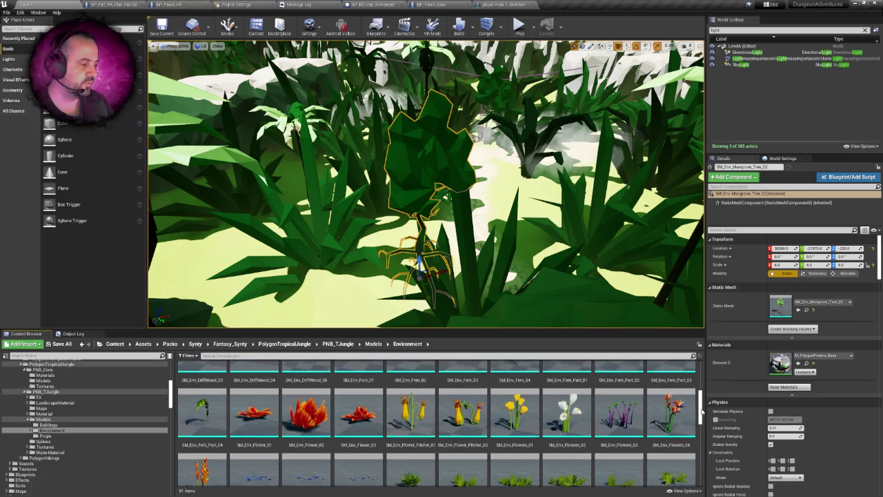
scroll(698, 380, "up", 5)
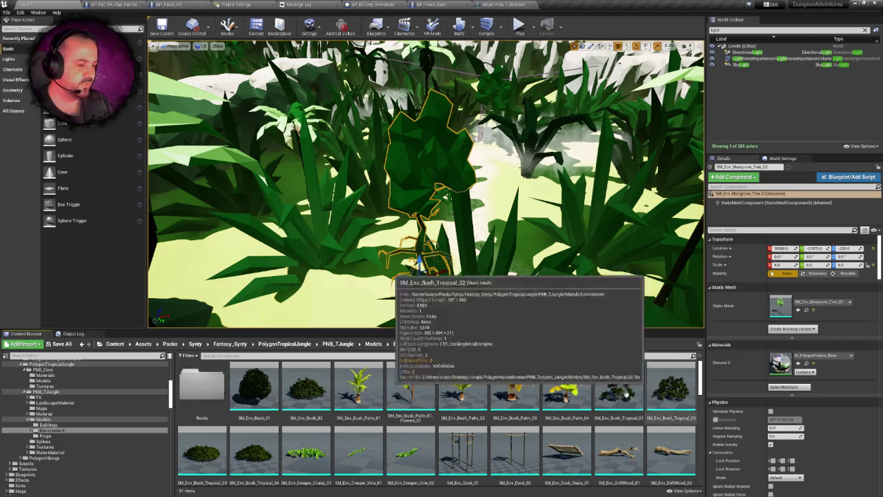
scroll(255, 414, "down", 1)
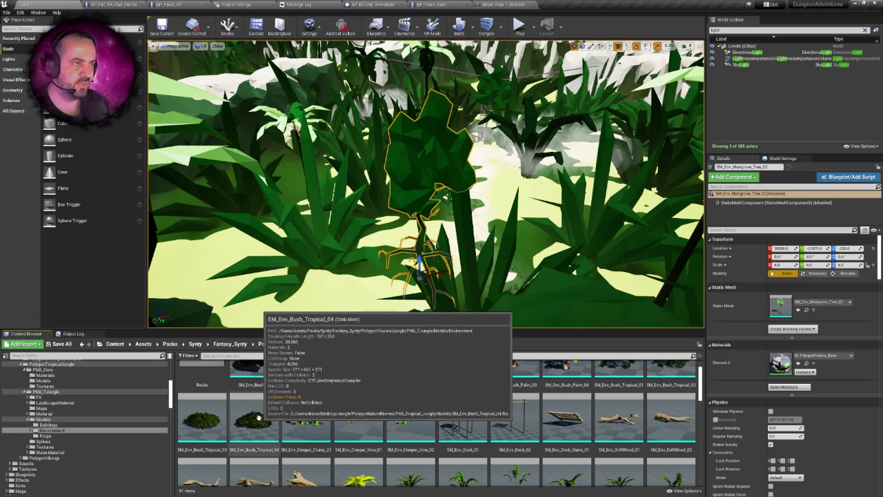
Step: Open SM_Env_Bush_Tropical_04 in the Static Mesh Editor and orbit and zoom its preview
double_click(255, 412)
scroll(498, 294, "down", 5)
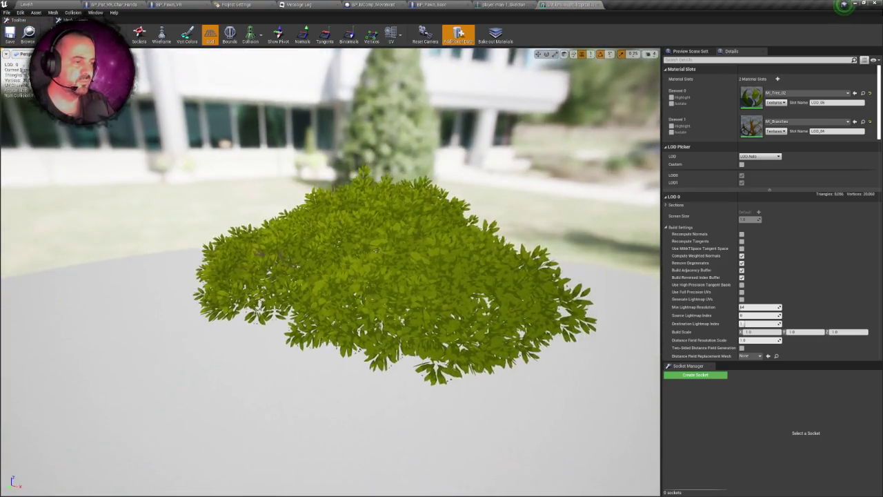
scroll(470, 261, "up", 4)
mouse_move(470, 261)
left_mouse_down()
mouse_move(104, 268)
mouse_move(103, 228)
left_mouse_up()
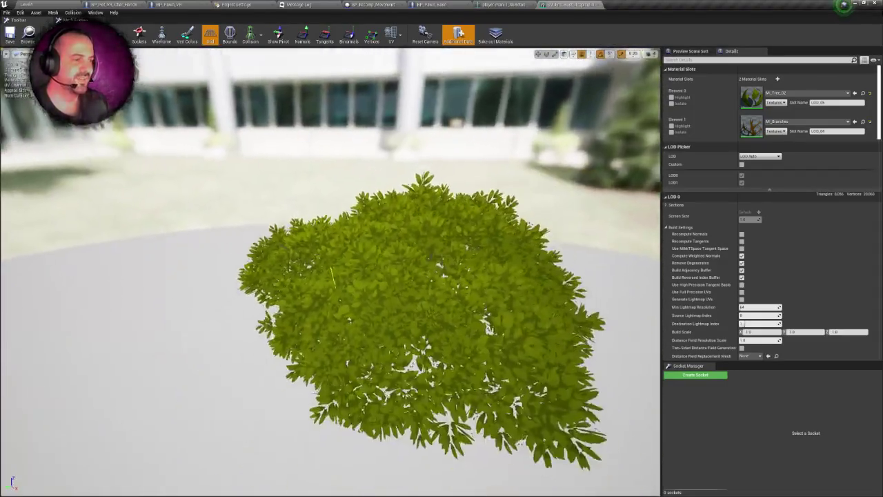
scroll(332, 269, "down", 4)
scroll(331, 270, "up", 5)
scroll(331, 269, "up", 3)
scroll(332, 269, "down", 4)
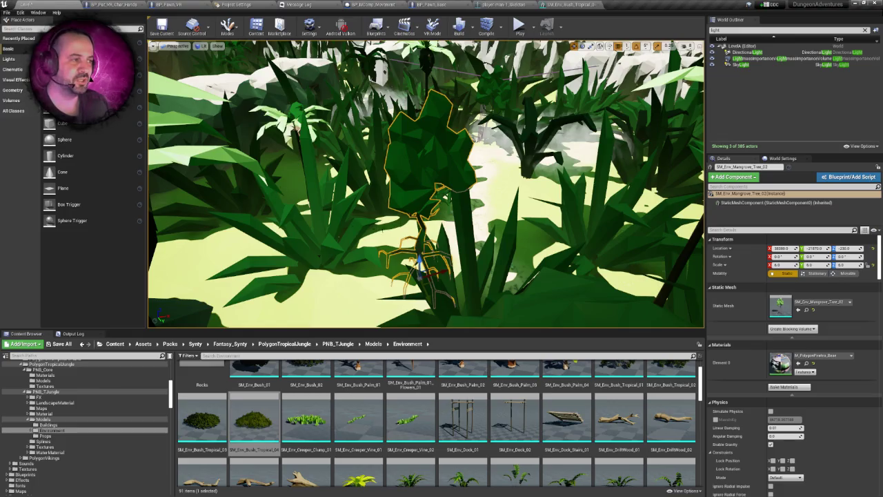
scroll(426, 183, "down", 15)
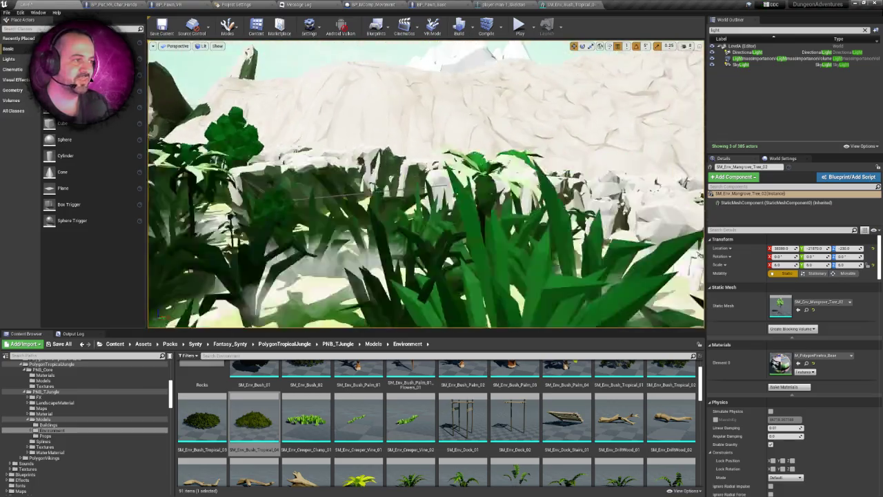
scroll(426, 183, "up", 12)
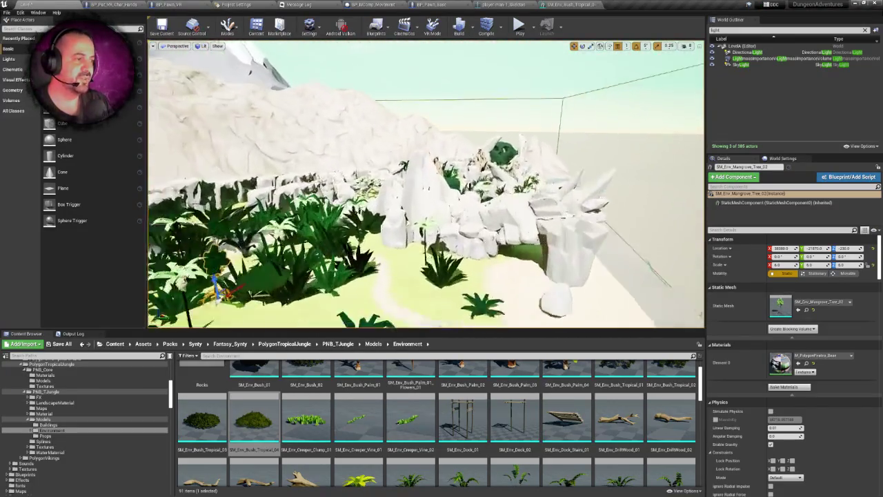
scroll(426, 183, "up", 5)
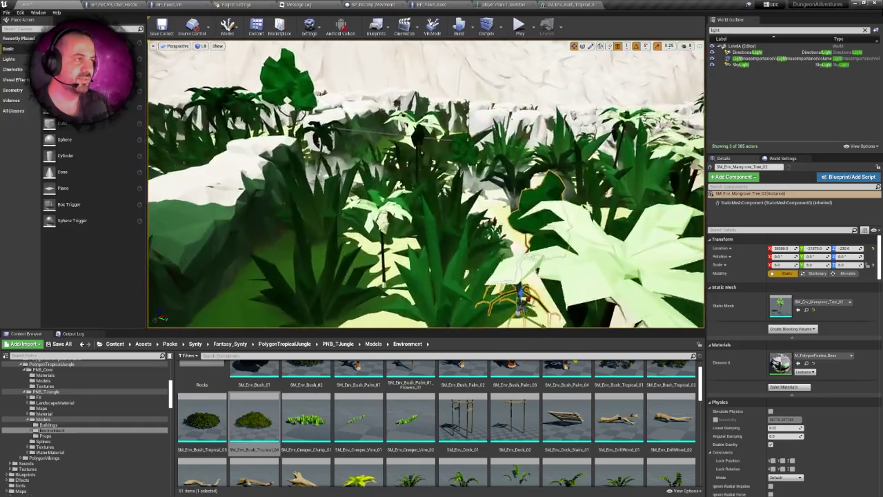
Step: Return to the island level and scroll through the Environment folder's meshes
left_click(573, 5)
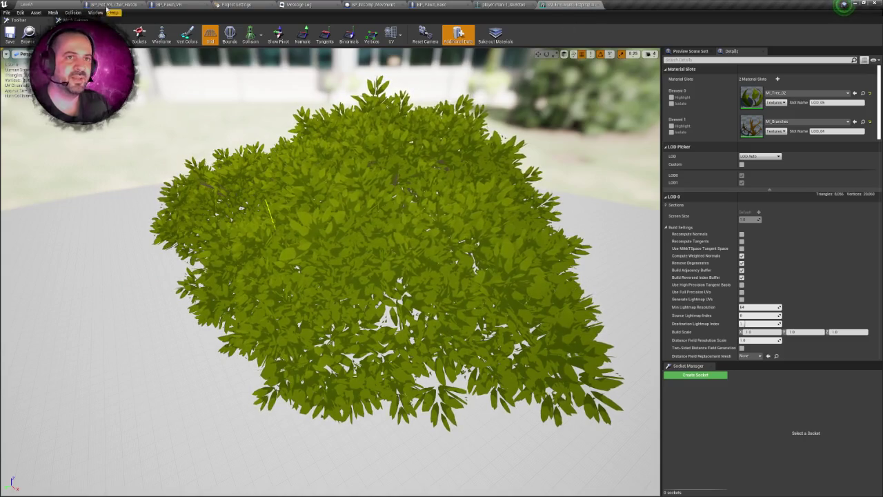
left_click(56, 4)
scroll(454, 387, "down", 1)
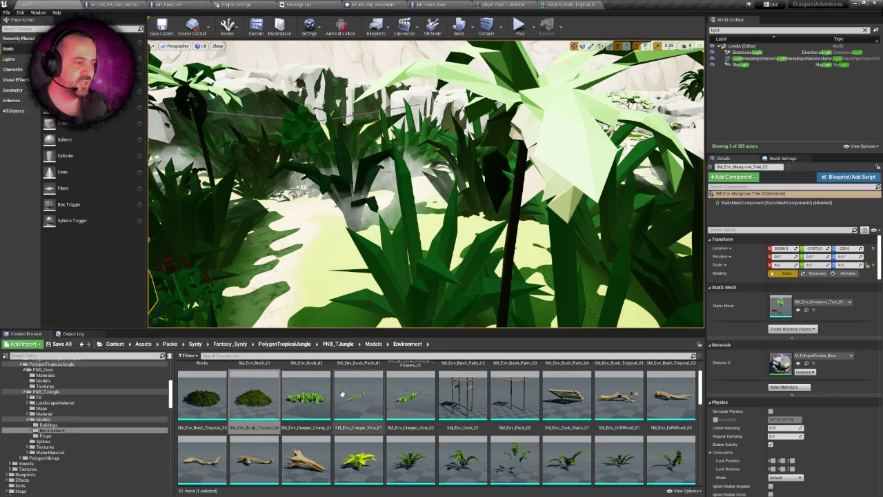
scroll(336, 379, "down", 1)
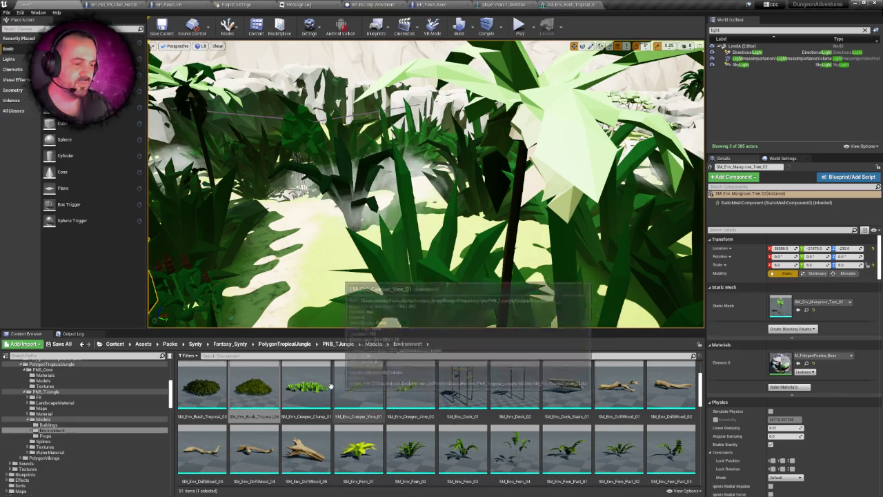
scroll(370, 382, "down", 1)
scroll(370, 383, "down", 5)
mouse_move(700, 399)
left_mouse_down()
mouse_move(704, 455)
mouse_move(713, 364)
left_mouse_up()
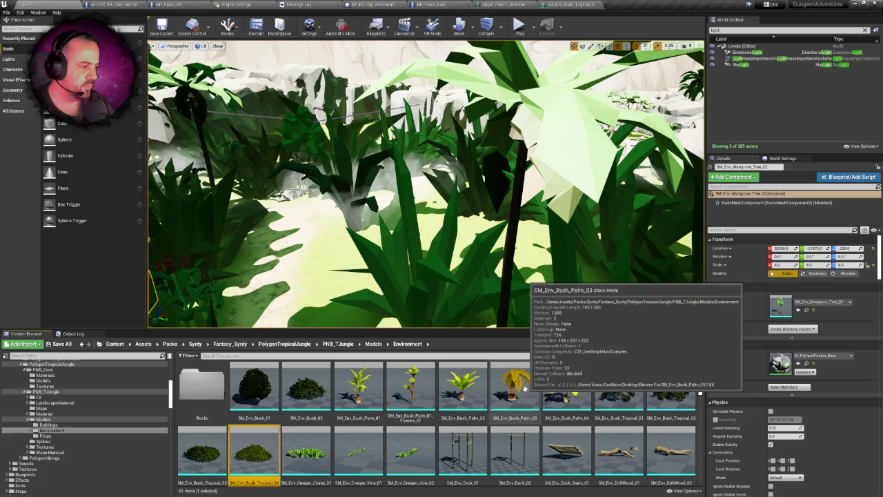
scroll(504, 390, "down", 5)
scroll(486, 392, "down", 5)
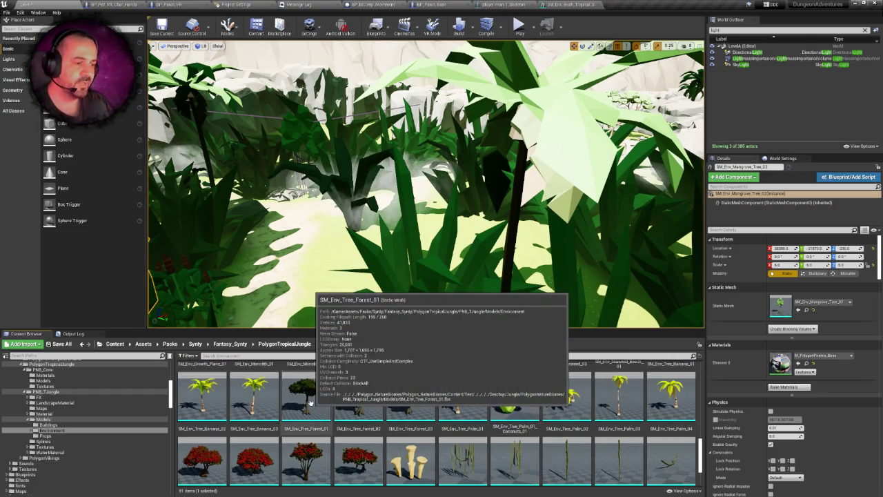
left_click(308, 403)
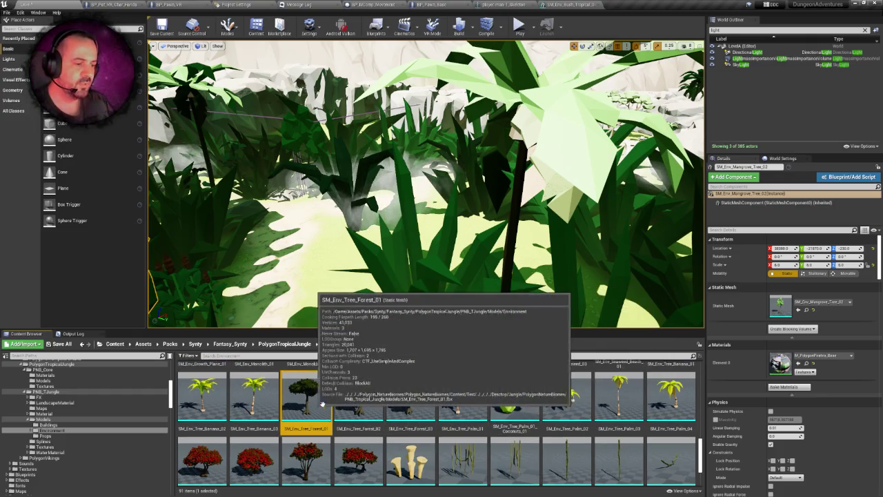
left_click(359, 399)
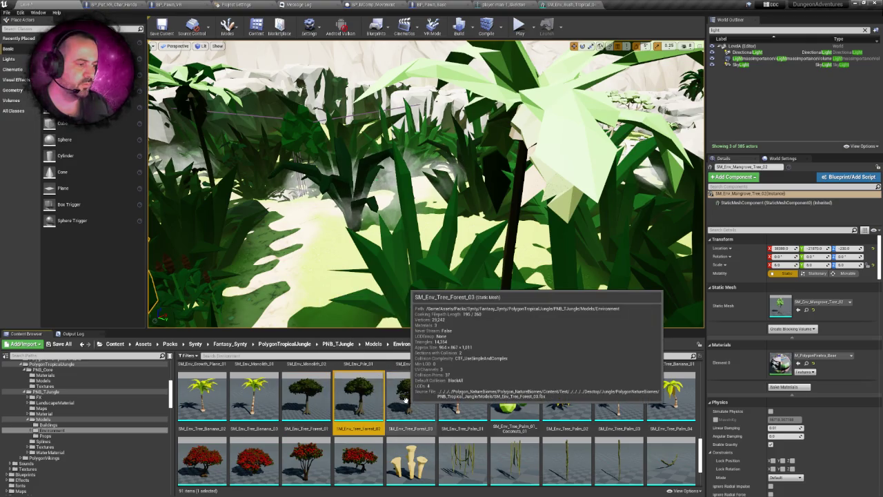
left_click(408, 400)
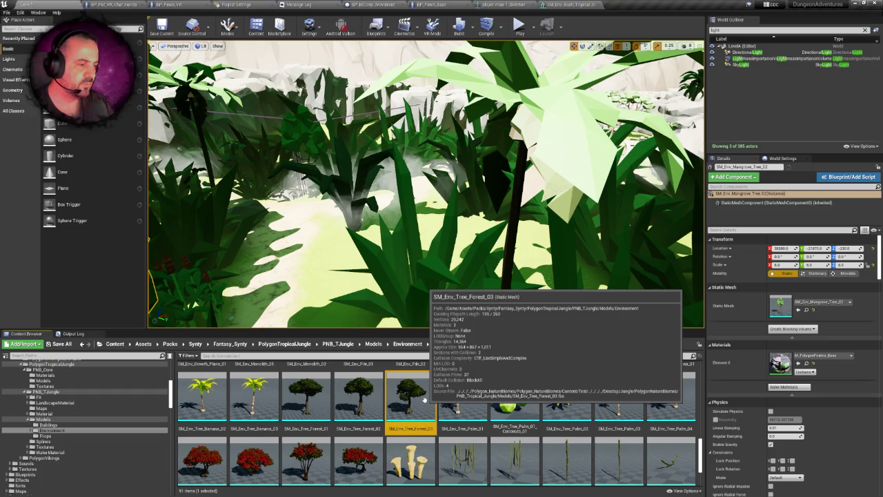
left_click(320, 402)
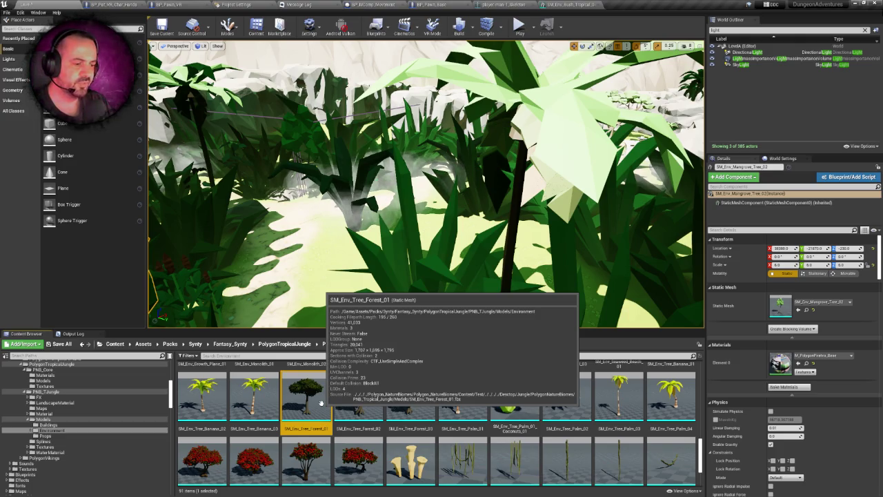
key("s")
key("w")
mouse_move(320, 402)
left_mouse_down()
mouse_move(385, 270)
mouse_move(371, 282)
left_mouse_up()
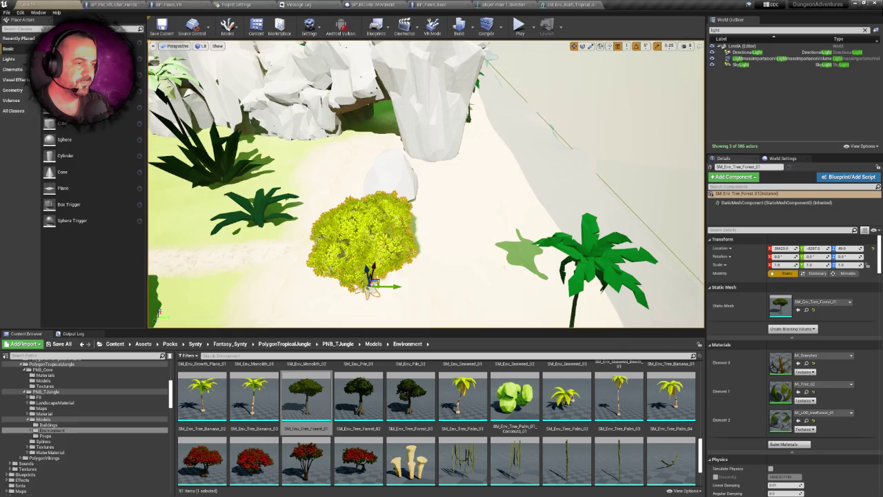
key("f")
scroll(426, 184, "down", 3)
scroll(426, 184, "up", 3)
scroll(427, 183, "down", 6)
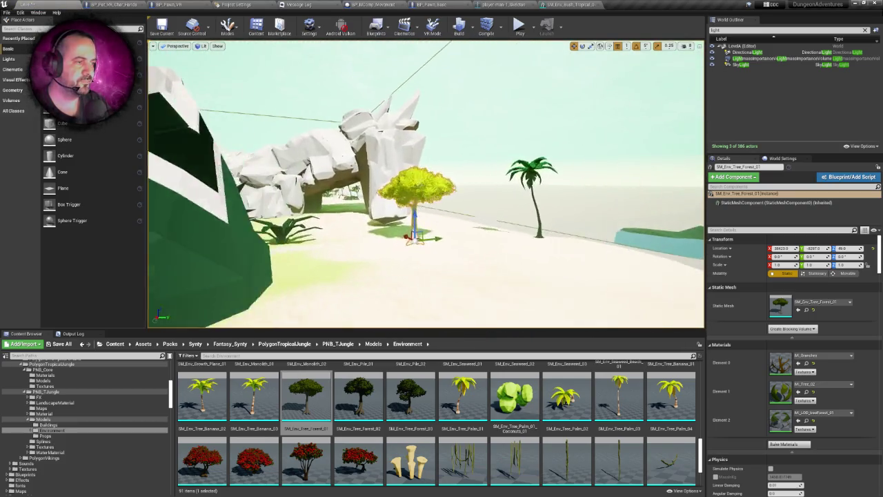
scroll(410, 222, "up", 3)
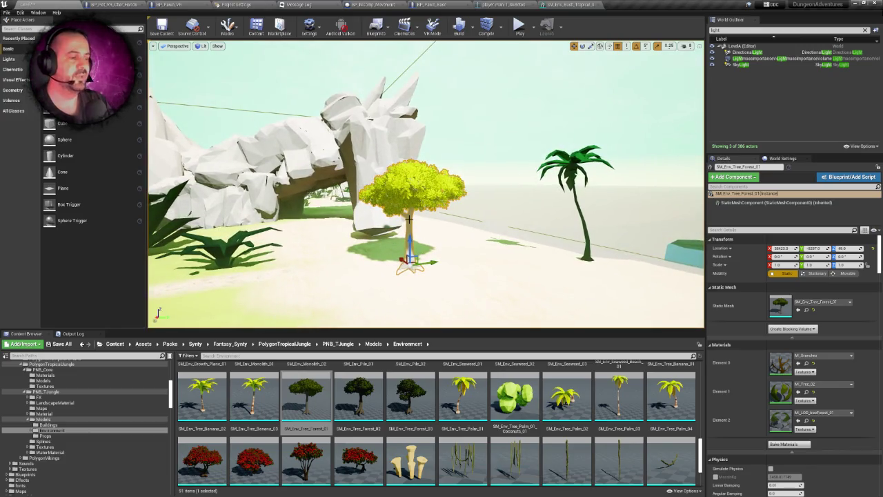
key("Delete")
scroll(533, 238, "down", 5)
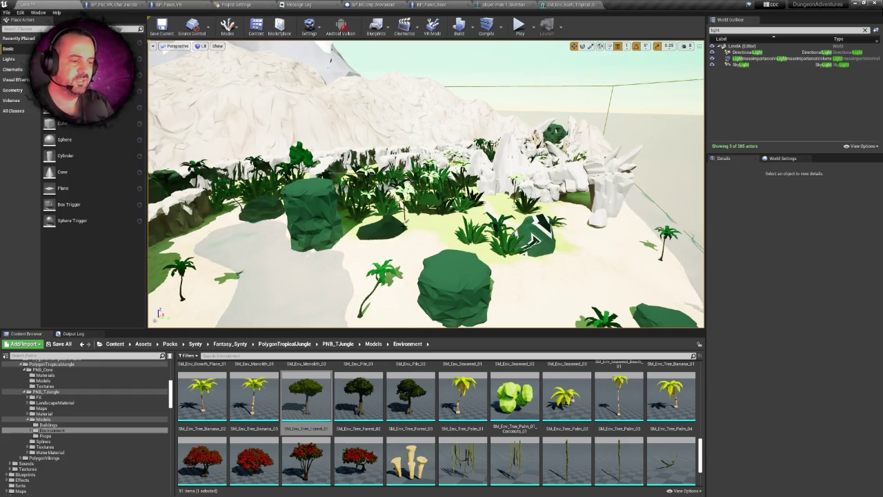
Step: Fly toward the cliffs, show the top-level Content folders, save the level, and search assets for 'wind'
left_click_drag(534, 238, 403, 225)
scroll(404, 226, "down", 10)
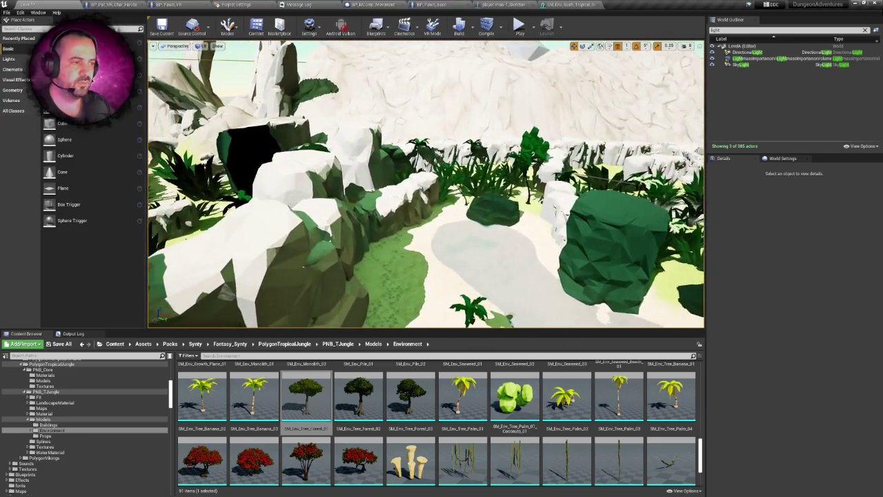
scroll(403, 226, "up", 5)
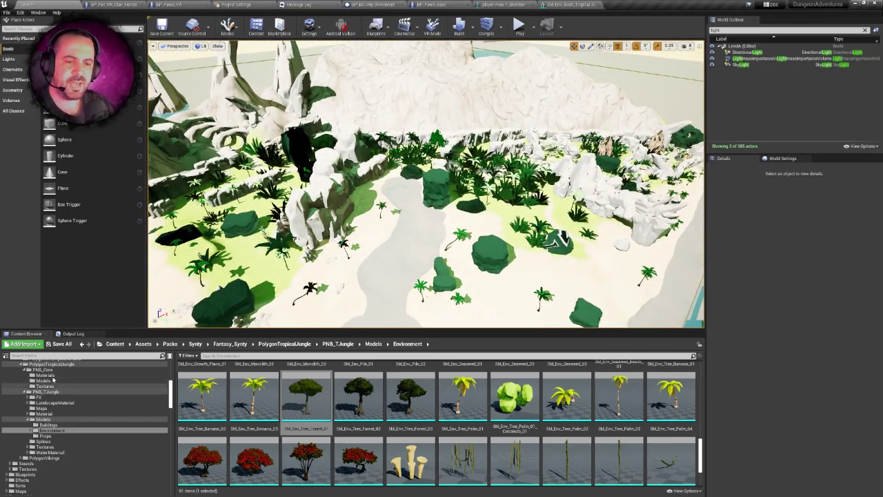
scroll(55, 382, "up", 10)
left_click(35, 365)
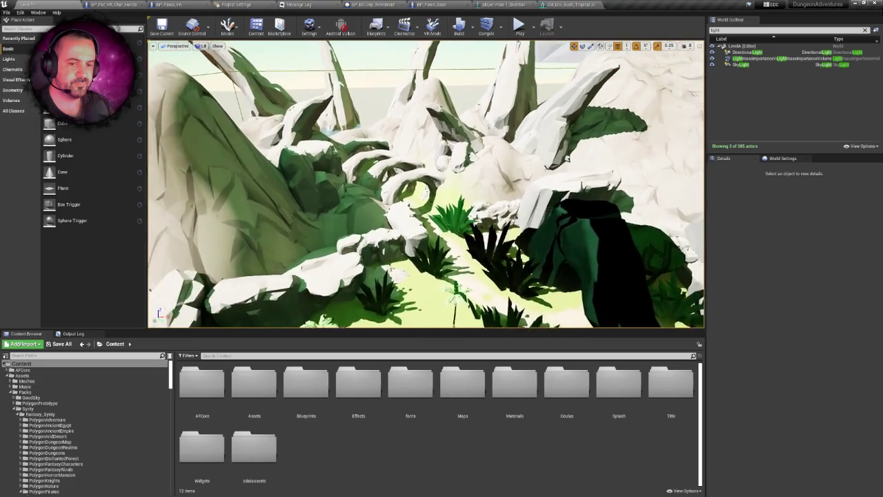
key("ctrl+s")
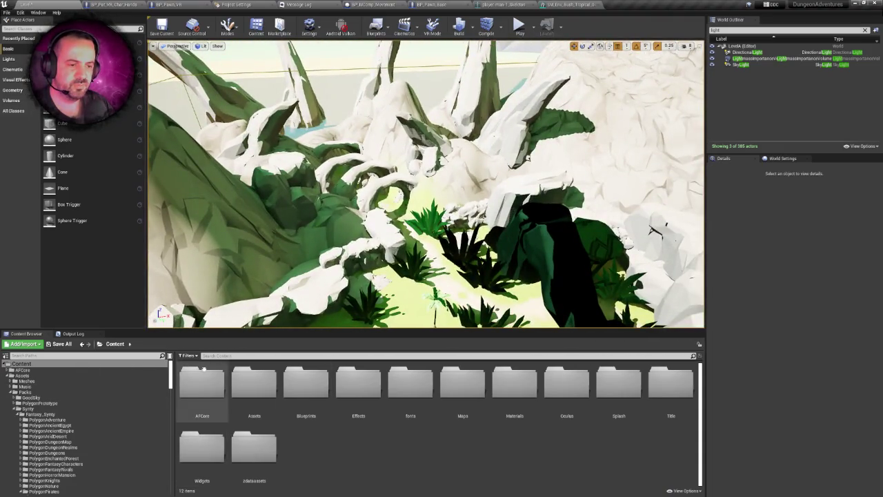
left_click(218, 355)
type("wind")
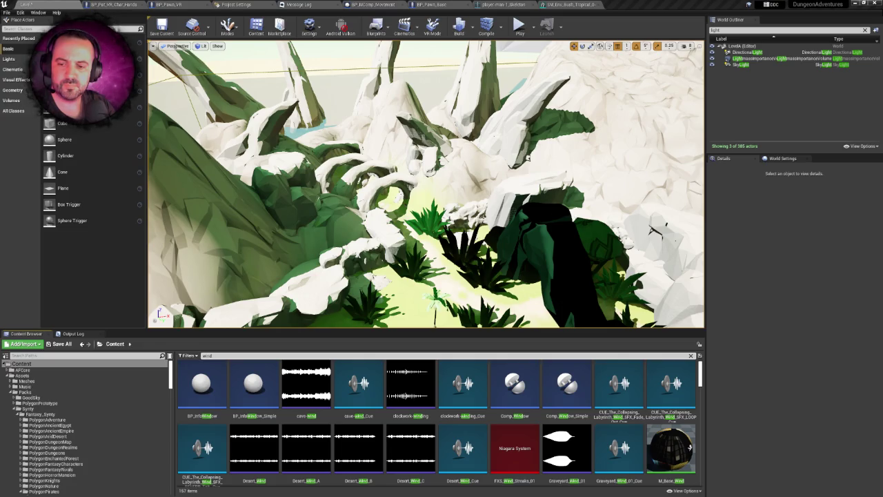
Step: Preview the cave-wind_Cue sound while flying in among the white arches
left_click(358, 384)
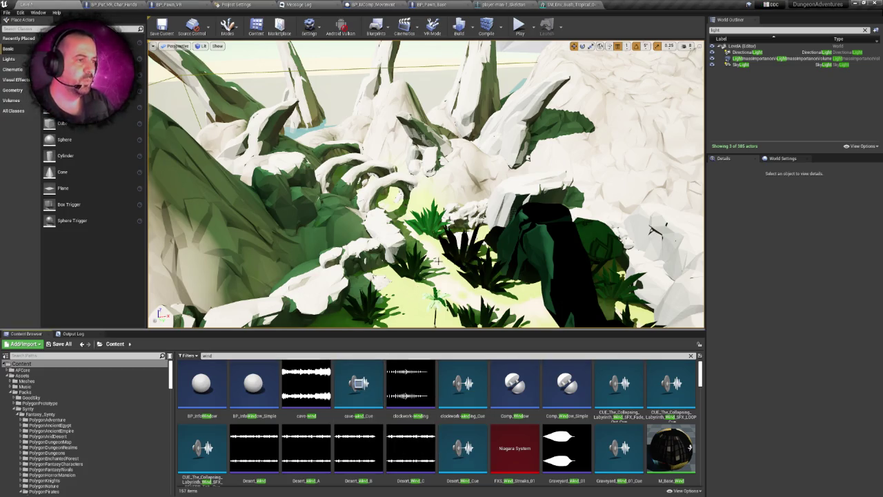
mouse_move(435, 262)
left_mouse_down()
mouse_move(427, 221)
mouse_move(415, 229)
left_mouse_up()
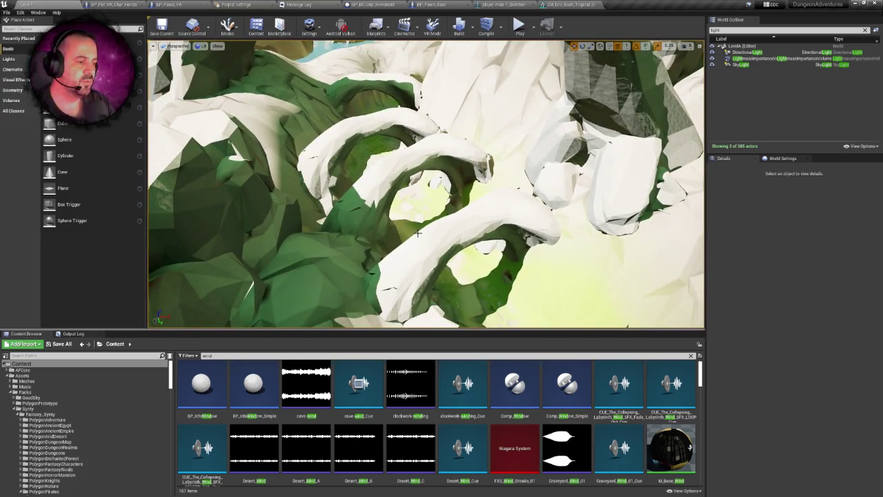
left_click_drag(409, 232, 394, 207)
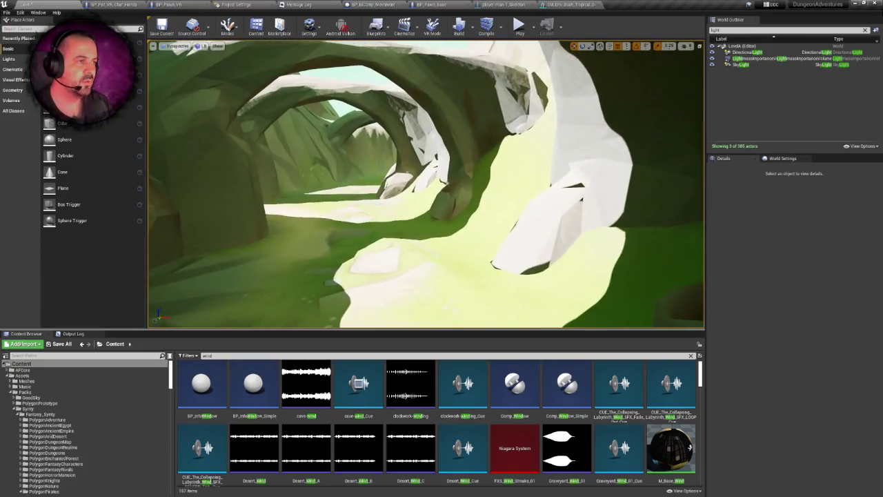
Step: Select the cave's rock arch, fly through it replaying cave-wind_Cue, then fly out to the beach
left_click(455, 126)
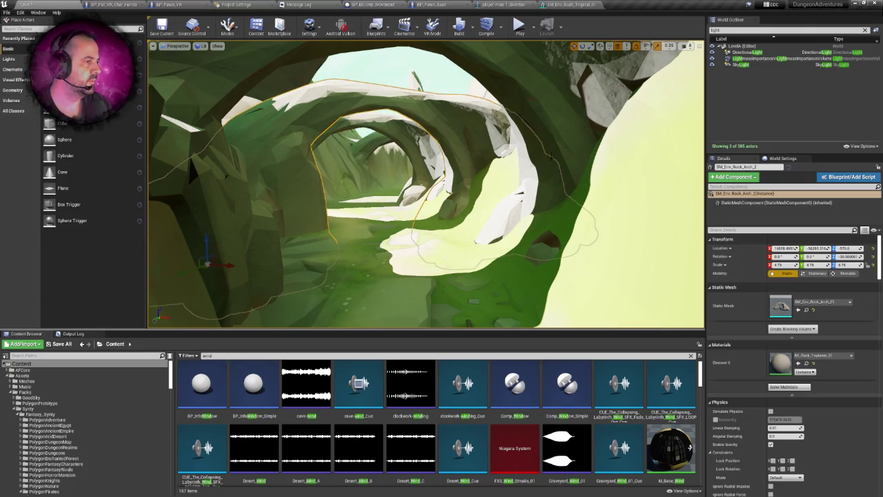
left_click_drag(506, 164, 497, 172)
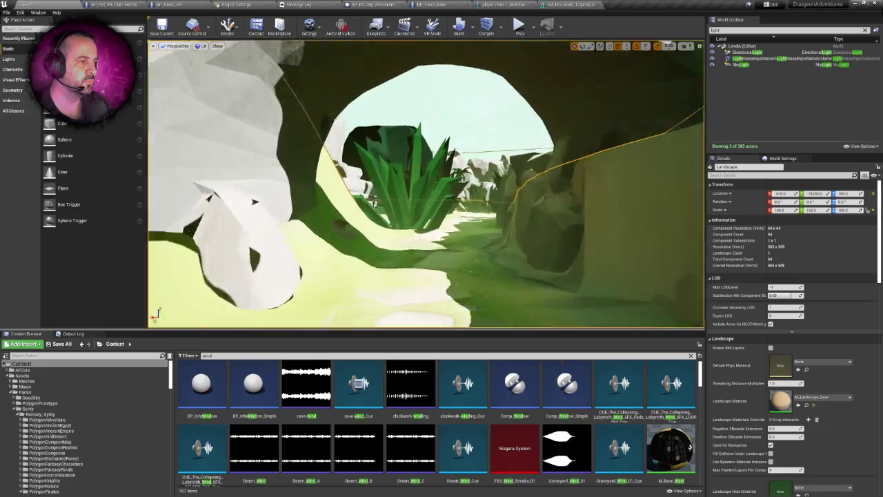
mouse_move(497, 173)
left_mouse_down()
mouse_move(487, 162)
mouse_move(487, 186)
mouse_move(487, 159)
left_mouse_up()
left_click(358, 384)
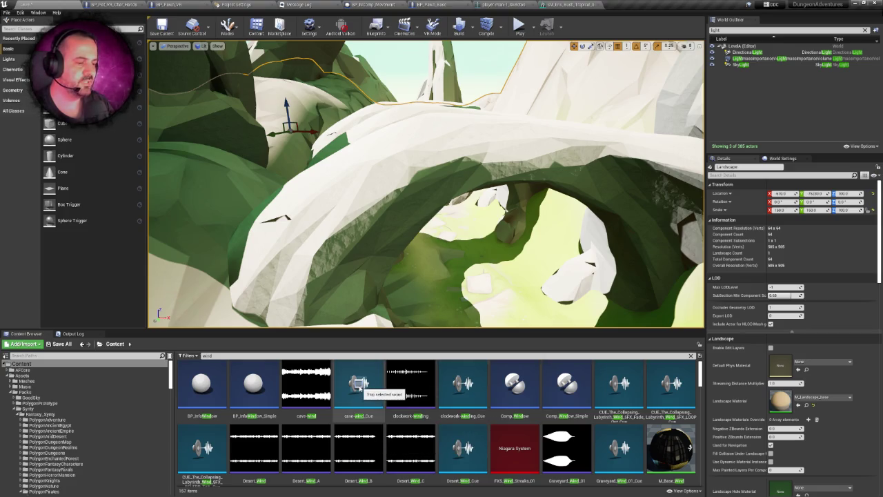
left_click_drag(426, 183, 428, 166)
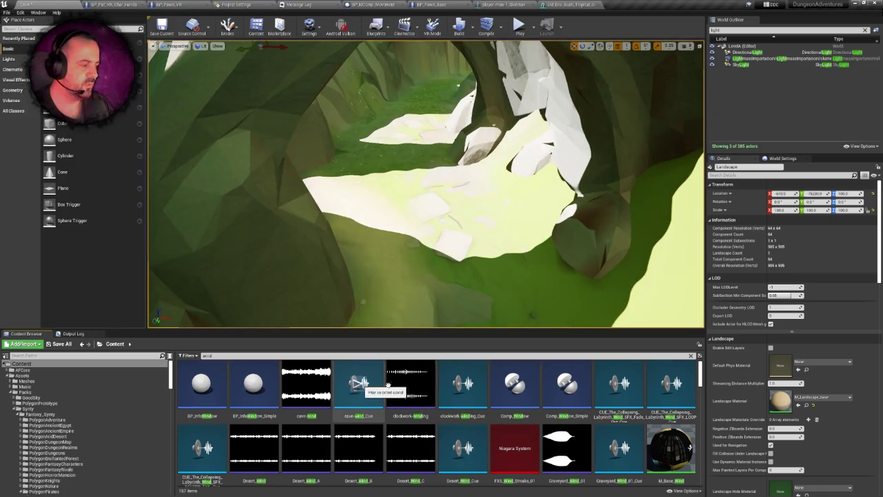
scroll(700, 377, "down", 2)
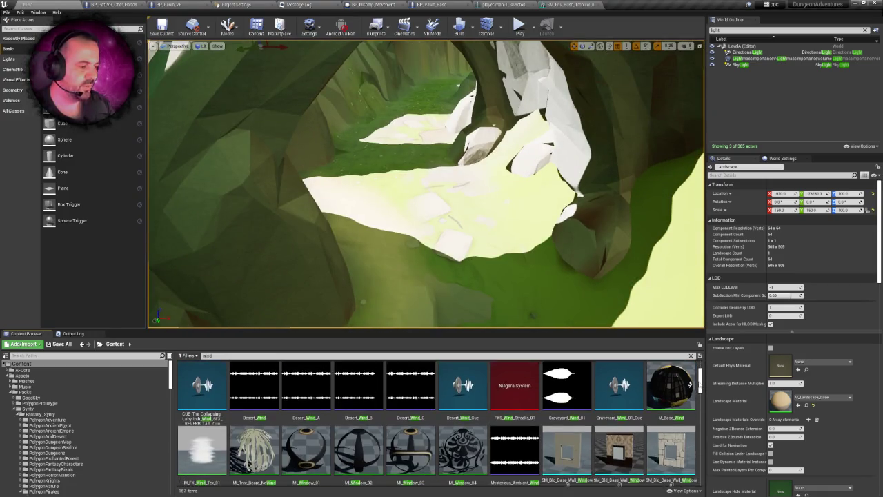
mouse_move(523, 287)
left_mouse_down()
mouse_move(497, 269)
mouse_move(435, 272)
left_mouse_up()
Step: Filter the World Outliner by 'wind', select Wind_In_Desert1_Cue, and preview Mysterious_Ambient_Wind
double_click(715, 30)
type("w")
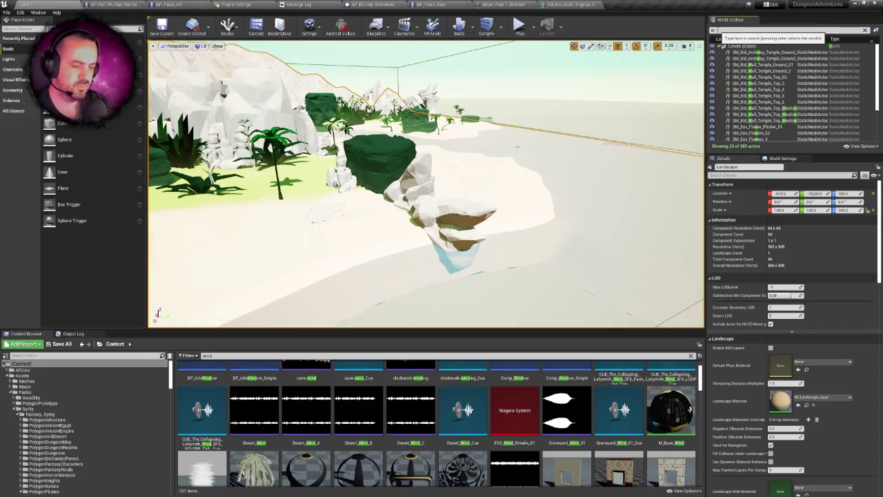
type("ind")
left_click(752, 70)
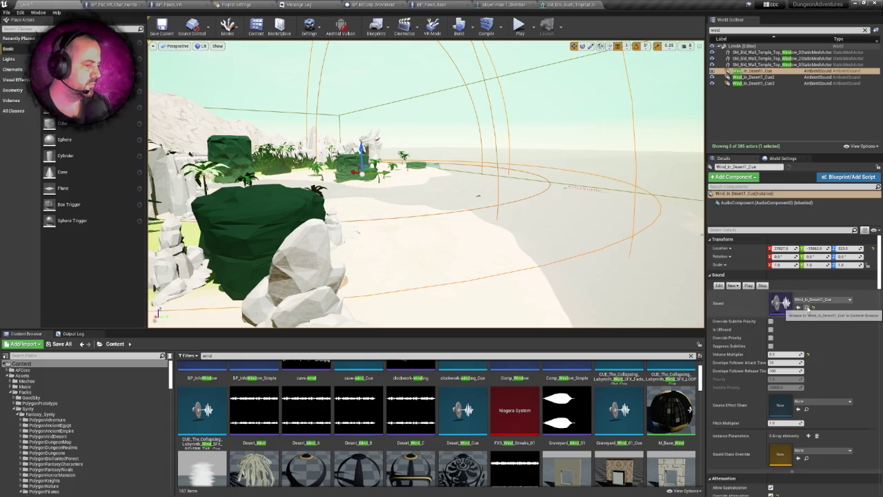
mouse_move(700, 387)
left_mouse_down()
mouse_move(700, 418)
mouse_move(700, 387)
left_mouse_up()
mouse_move(526, 388)
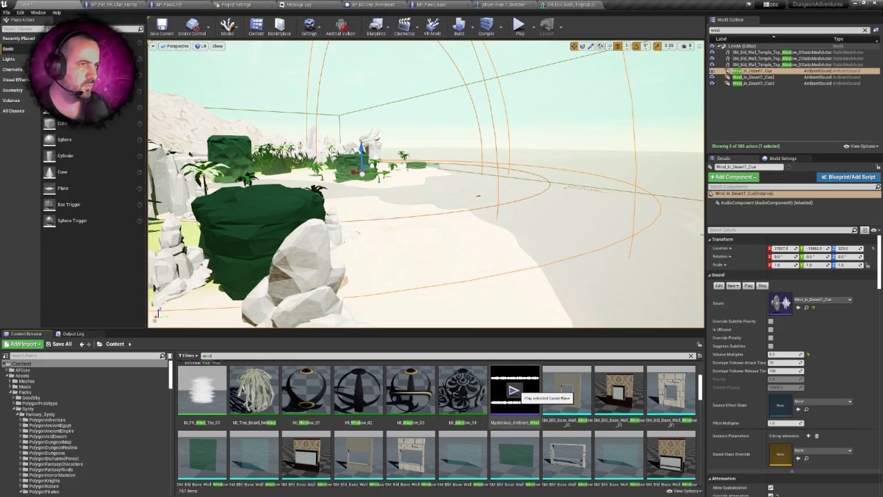
left_click(516, 393)
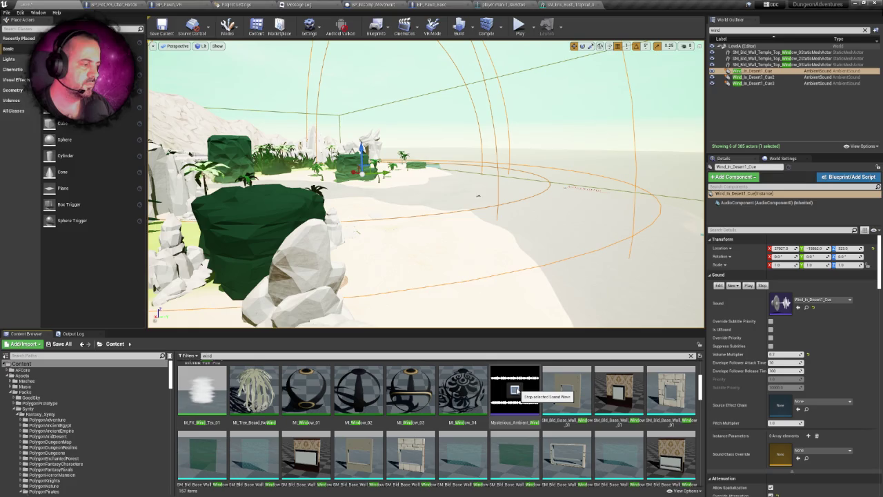
Step: Preview the Wind_In_Desert1_Cue and Wind_In_Desert2_Cue sounds while moving around the beach
scroll(701, 390, "down", 1)
left_click_drag(702, 390, 701, 475)
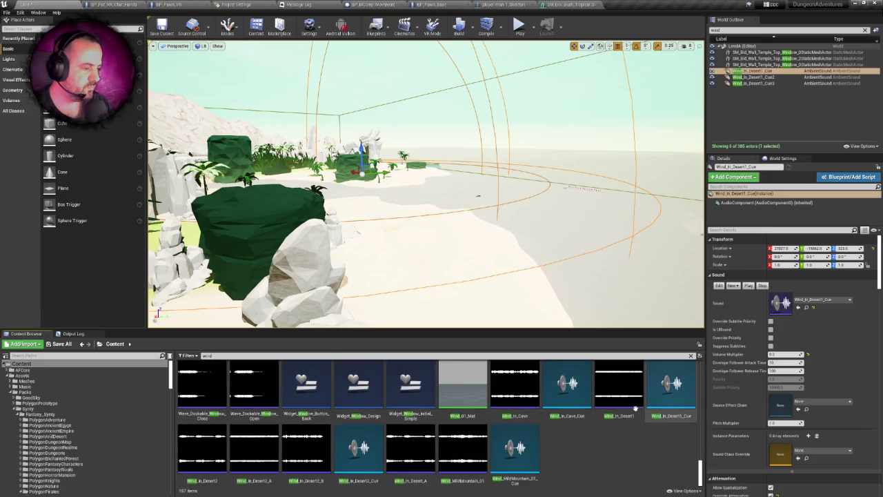
left_click(671, 384)
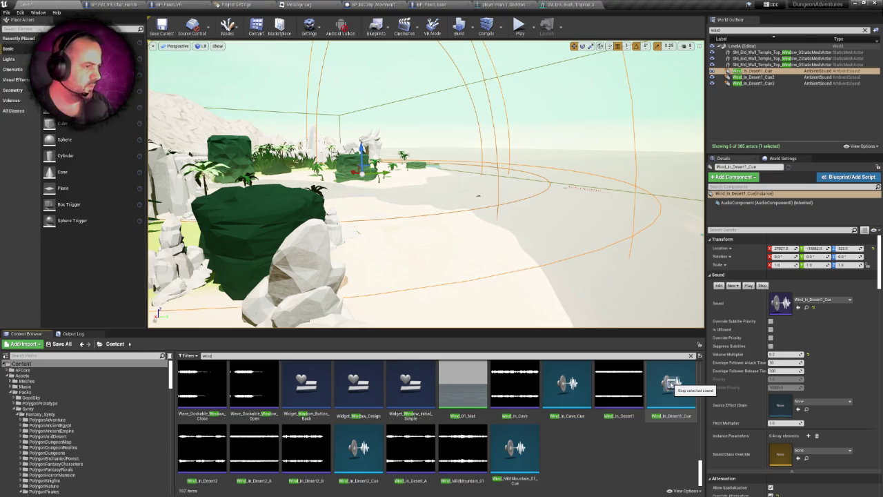
mouse_move(455, 223)
left_mouse_down()
mouse_move(442, 223)
mouse_move(441, 201)
left_mouse_up()
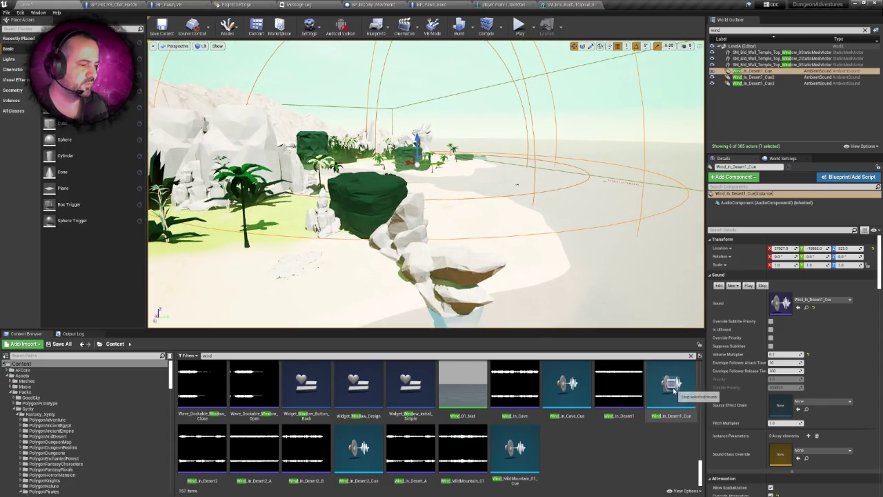
left_click(356, 450)
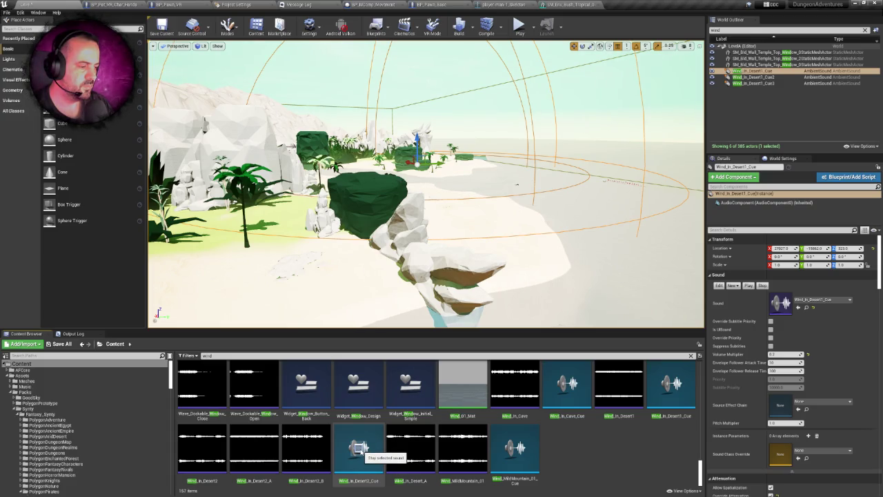
left_click_drag(422, 308, 416, 283)
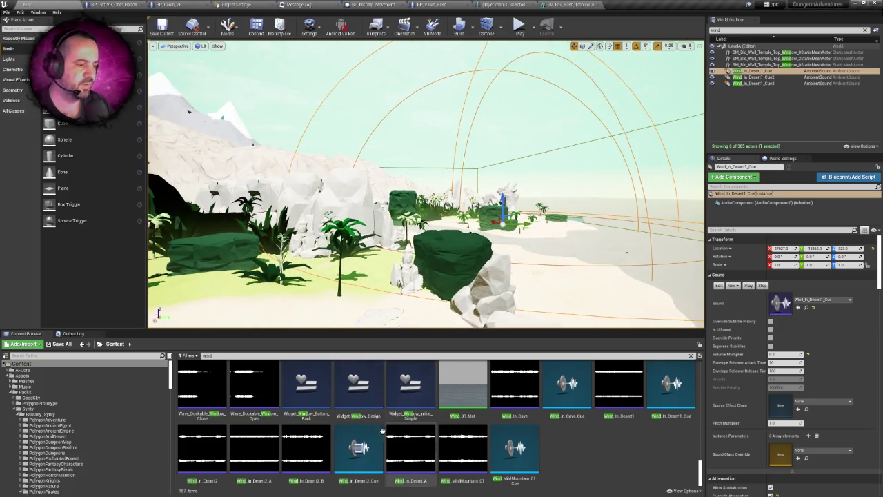
Step: Audition Wind_MildMountain_01_Cue, Wind_In_Cave_Cue, and the graveyard wind cue
left_click(514, 449)
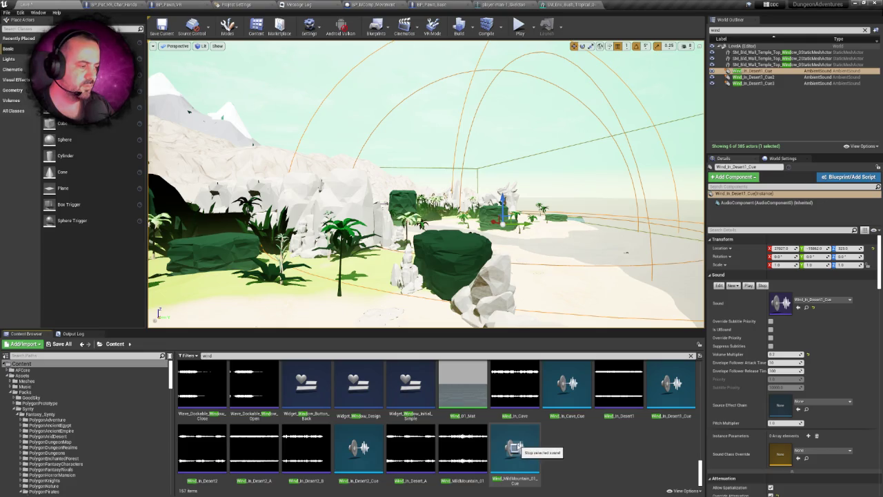
left_click(567, 384)
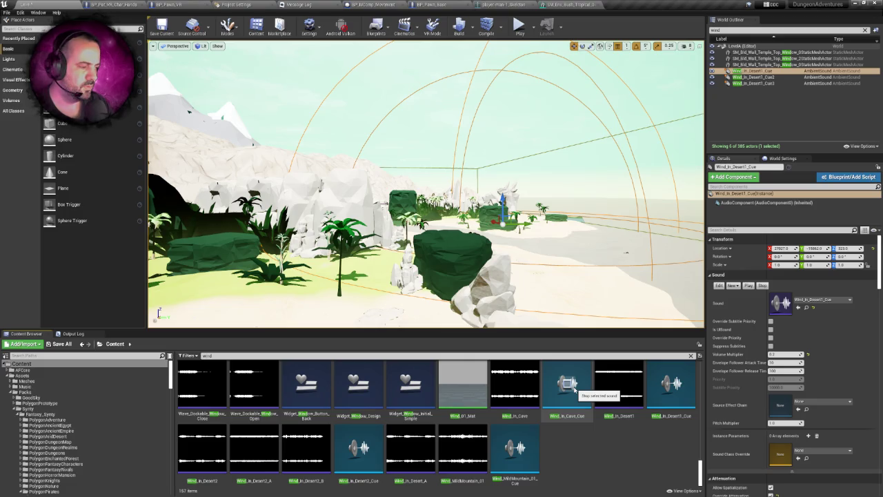
left_click(574, 388)
left_click_drag(495, 279, 495, 228)
left_click(570, 385)
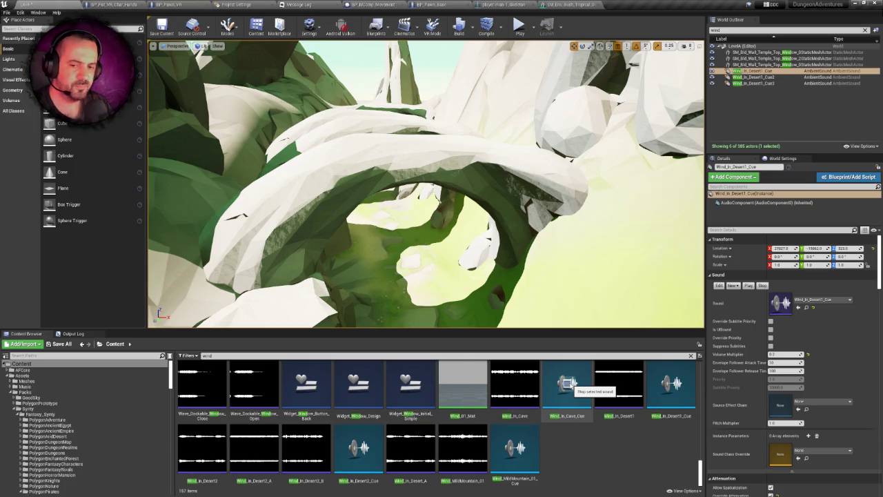
mouse_move(701, 475)
left_mouse_down()
mouse_move(708, 357)
mouse_move(711, 367)
left_mouse_up()
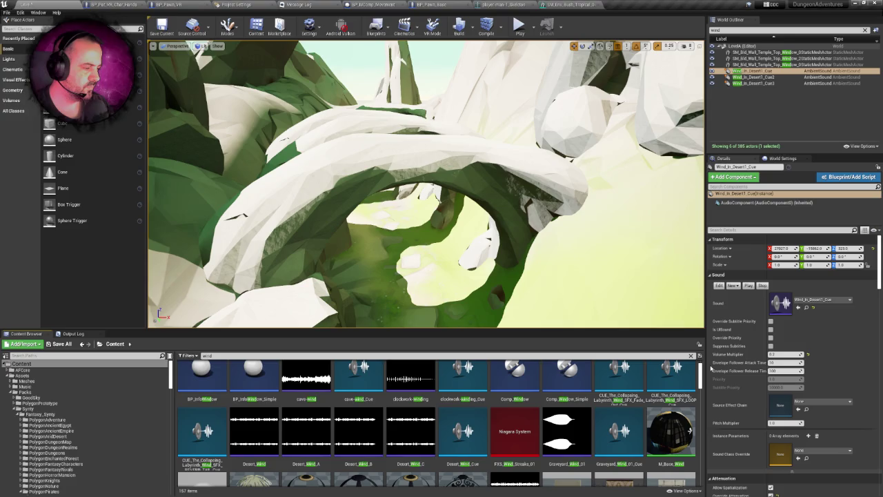
left_click(619, 430)
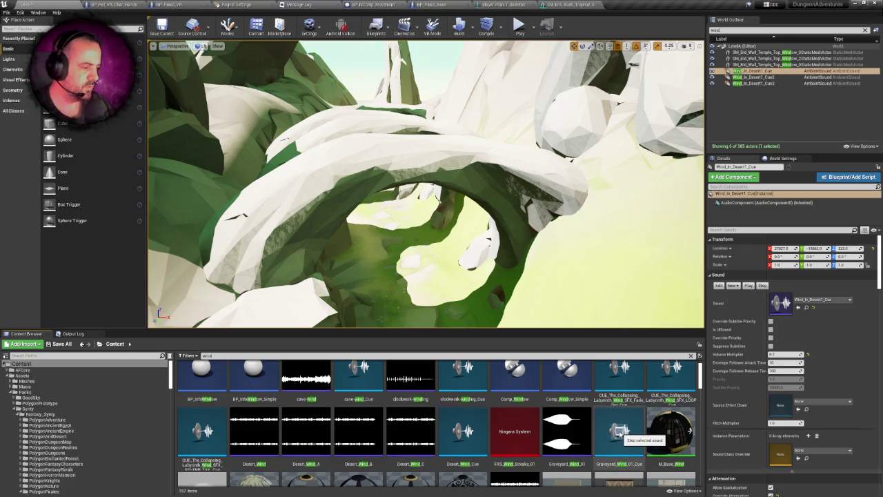
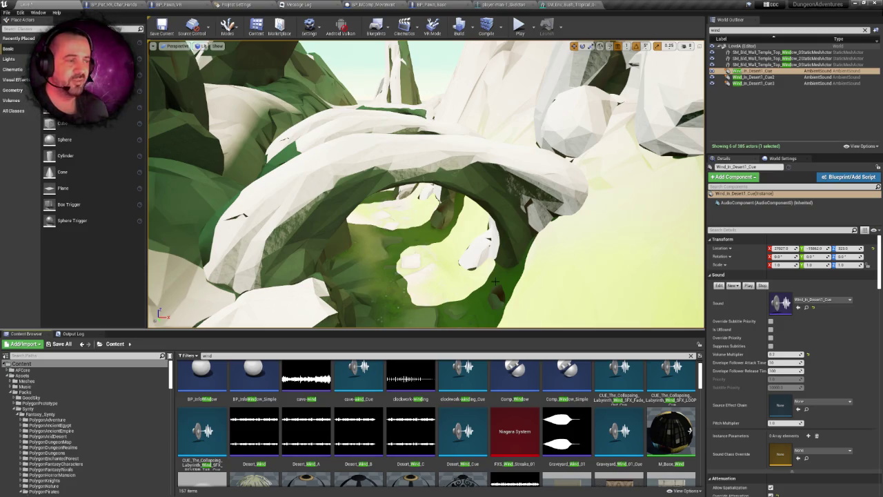
Step: Fly the viewport forward through the rock arch, then pull back to frame the arches
scroll(465, 266, "down", 5)
scroll(426, 184, "down", 5)
scroll(426, 183, "up", 6)
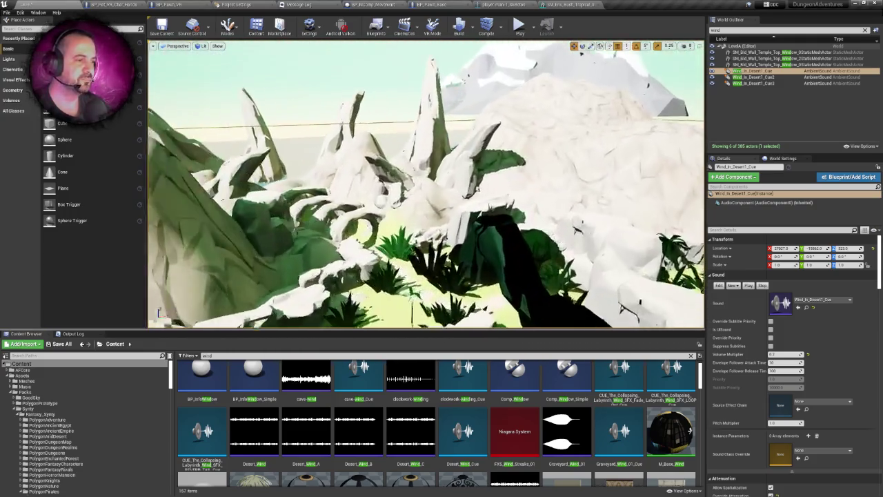
scroll(426, 183, "up", 3)
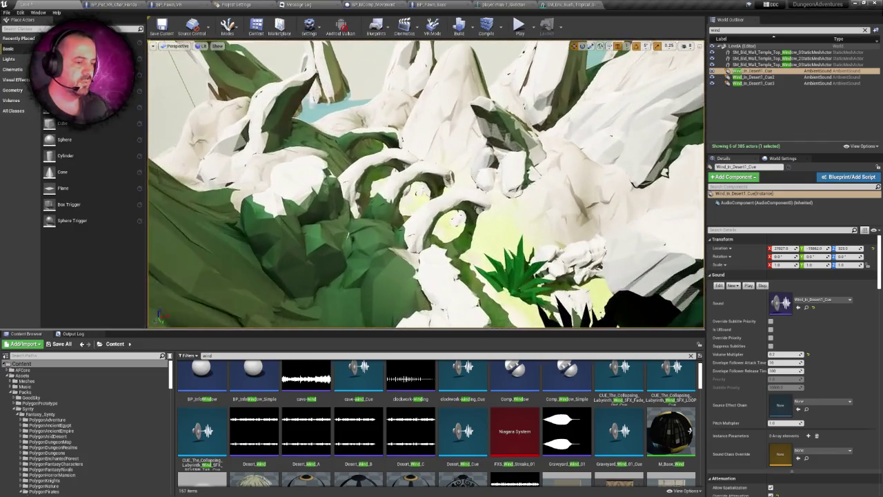
scroll(307, 386, "up", 1)
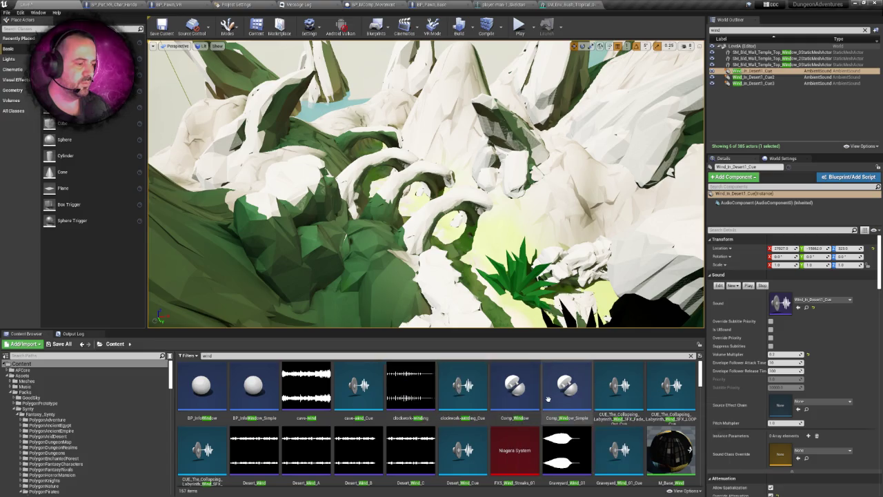
scroll(586, 386, "down", 2)
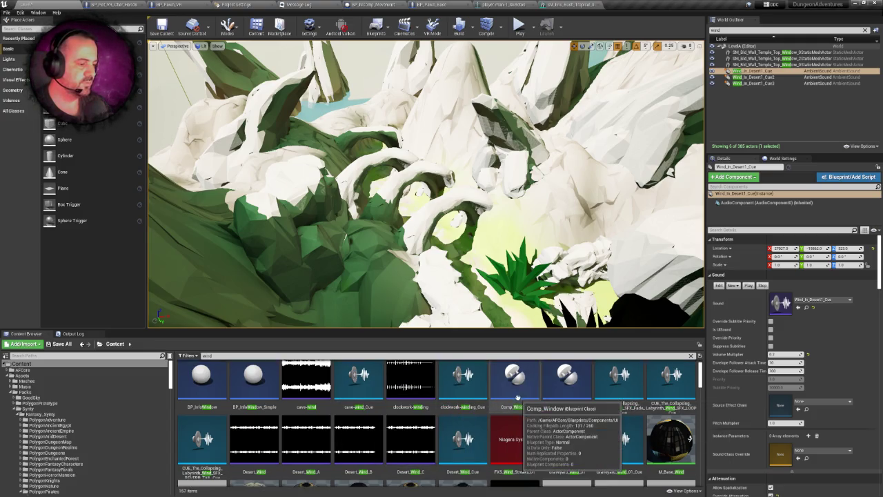
scroll(373, 398, "up", 2)
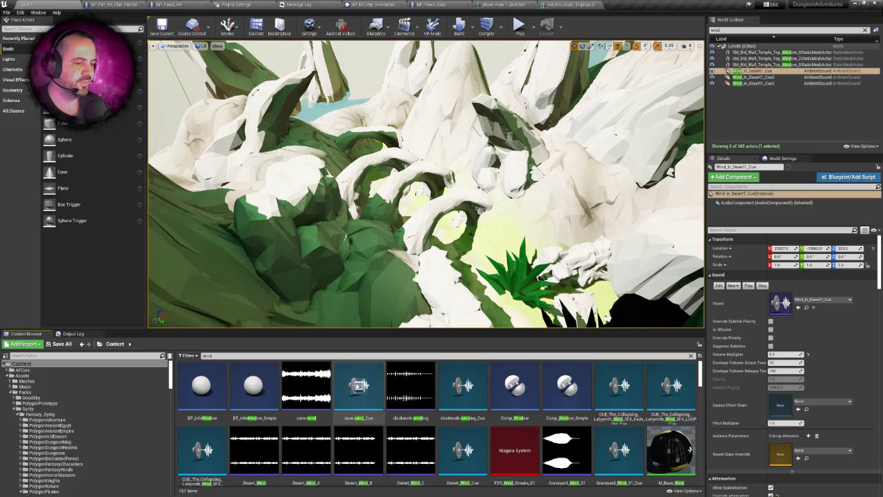
mouse_move(368, 371)
left_click_drag(414, 208, 414, 145)
key("Up")
key("Up")
key("Up")
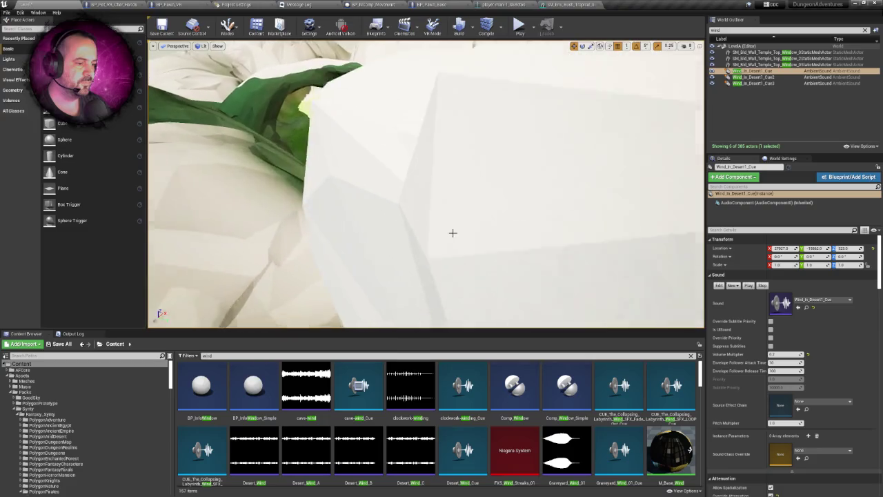
mouse_move(415, 186)
left_mouse_down()
mouse_move(414, 169)
mouse_move(400, 176)
left_mouse_up()
Step: Drop cave-wind_Cue into the level beside the rock arch and focus the view on it
mouse_move(343, 373)
left_mouse_down()
mouse_move(428, 226)
mouse_move(400, 171)
mouse_move(373, 149)
mouse_move(400, 162)
mouse_move(476, 136)
left_mouse_up()
key("f")
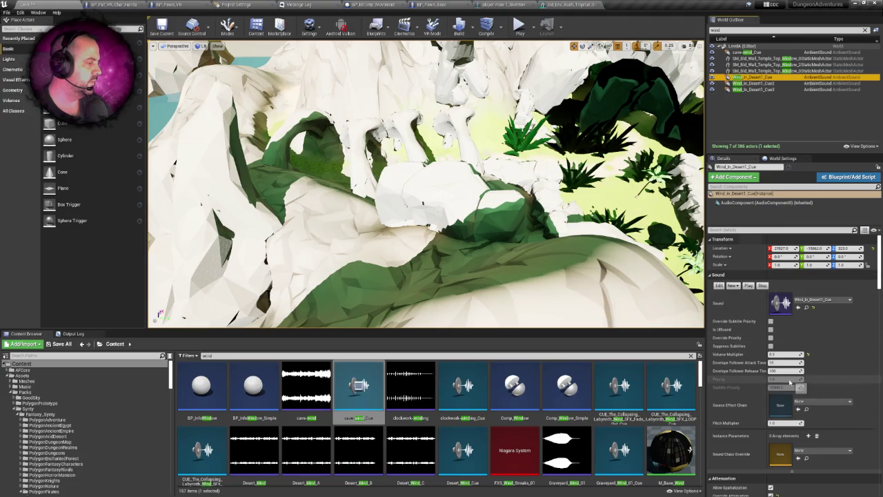
scroll(798, 394, "down", 3)
scroll(797, 394, "down", 2)
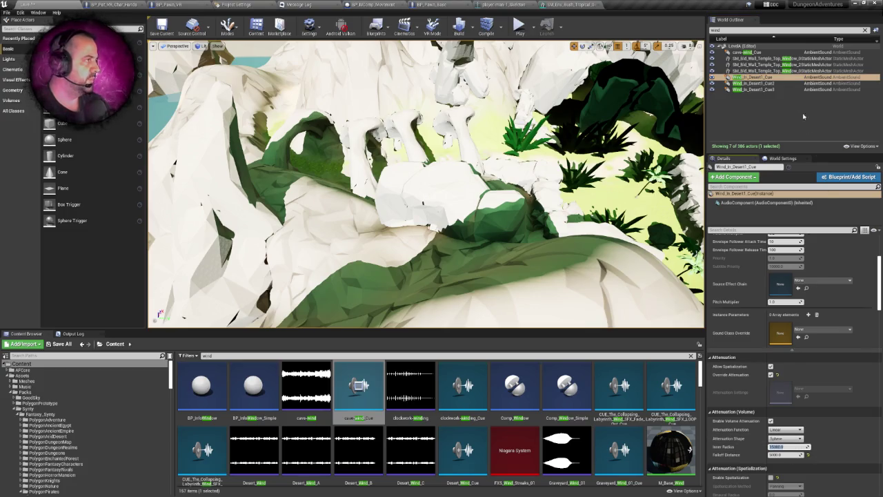
Step: Select cave-wind_Cue, enable Override Attenuation, and review its inner radius and falloff settings
double_click(747, 51)
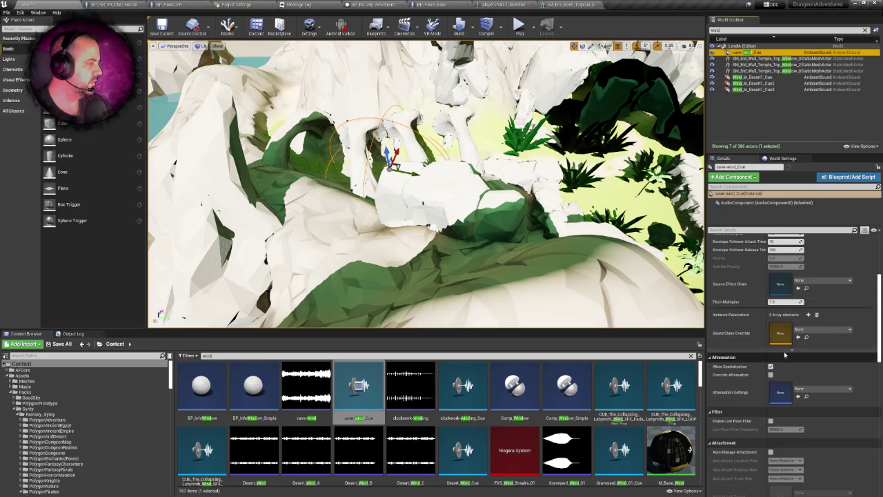
left_click(771, 374)
scroll(776, 374, "down", 2)
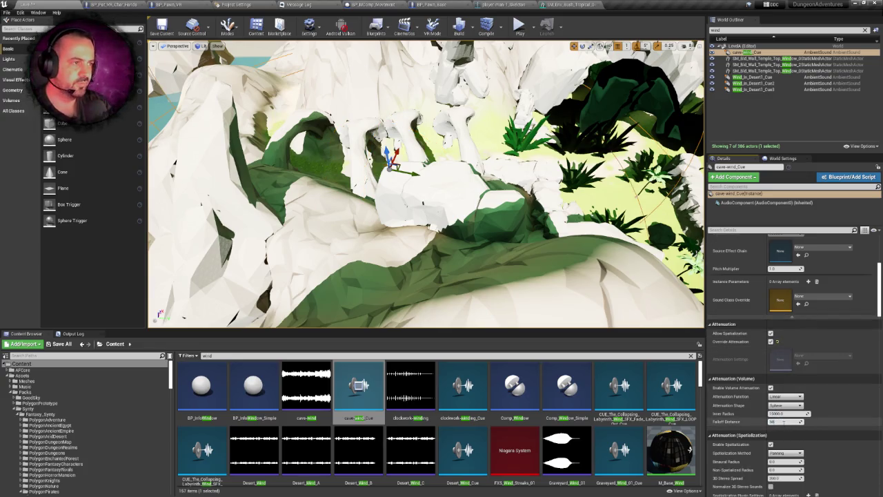
scroll(519, 304, "down", 10)
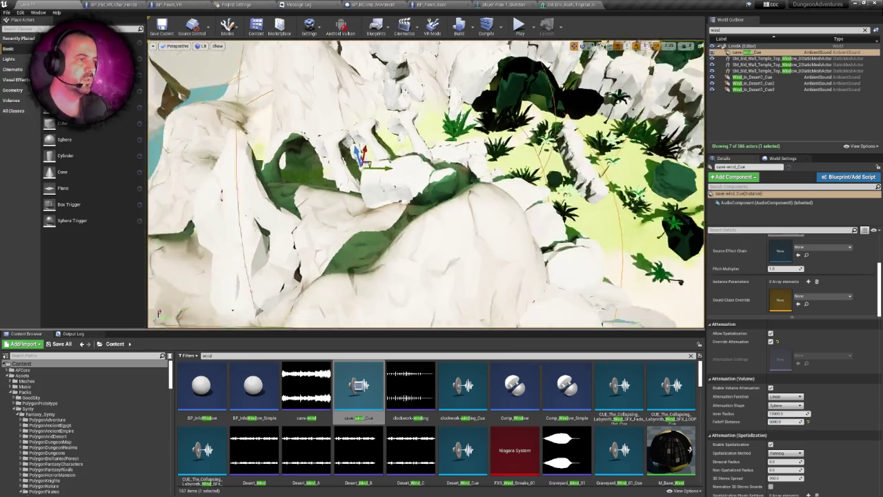
scroll(426, 184, "up", 10)
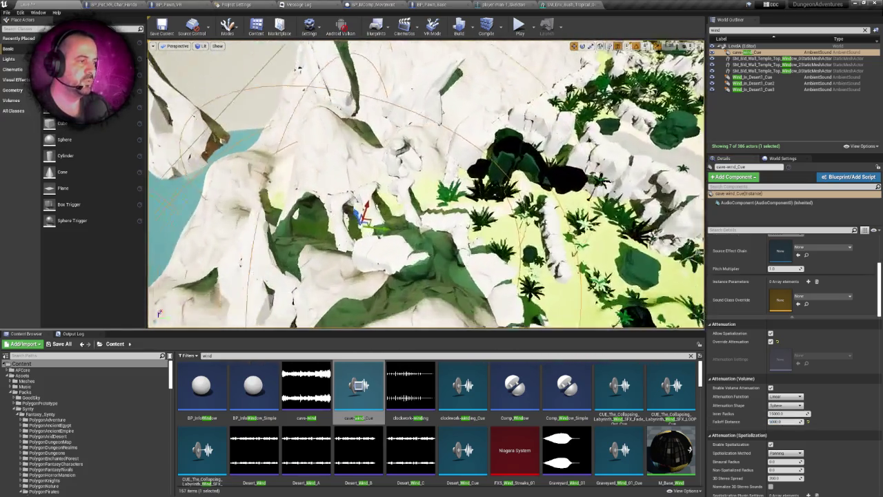
scroll(427, 184, "up", 3)
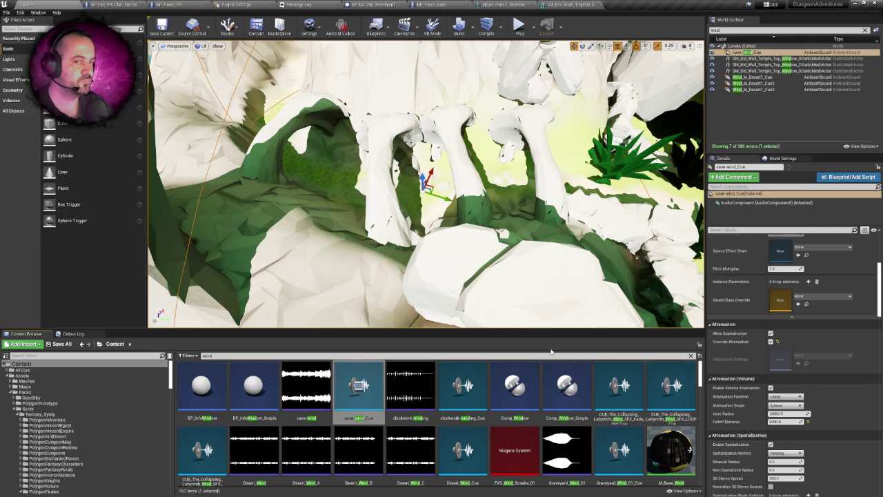
scroll(426, 184, "down", 10)
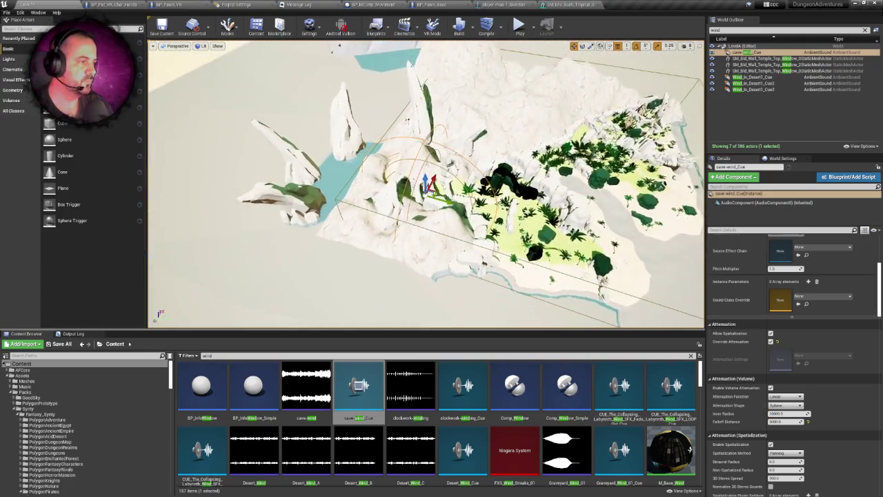
scroll(426, 183, "up", 10)
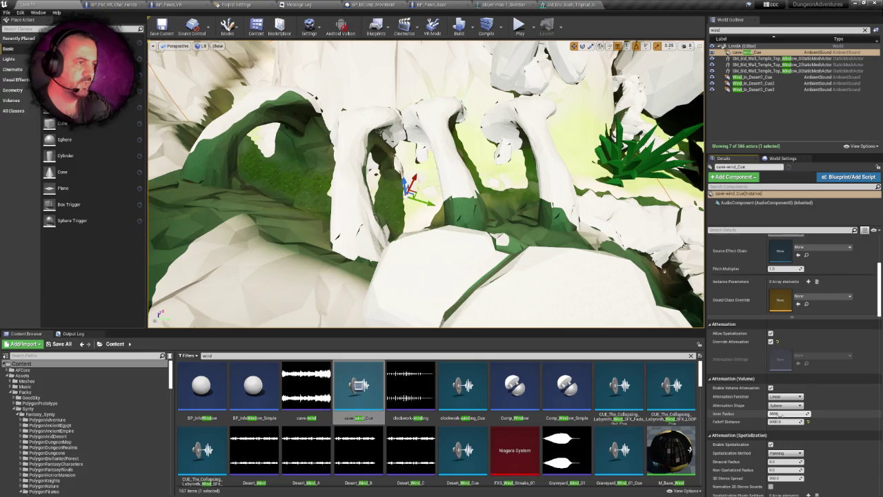
scroll(541, 307, "down", 10)
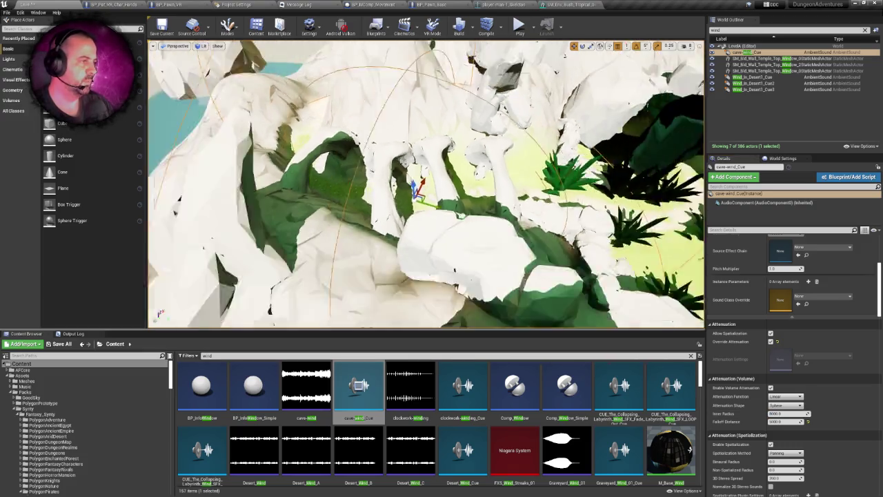
scroll(426, 183, "up", 6)
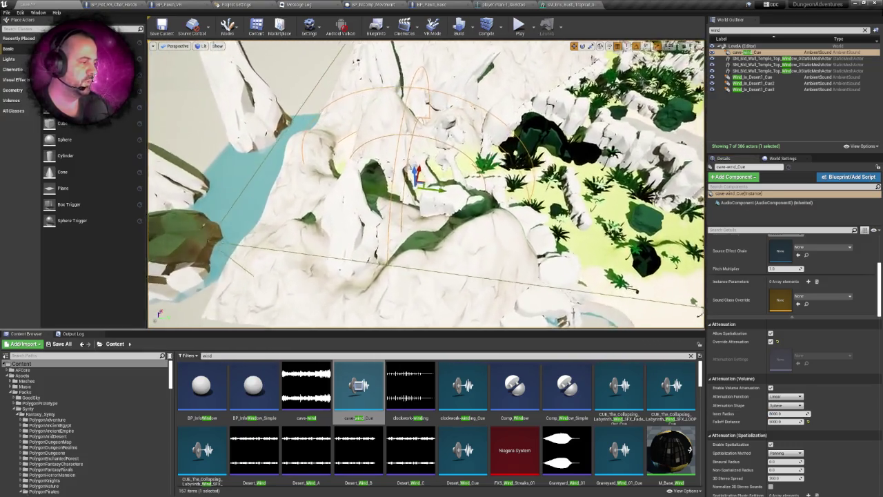
mouse_move(426, 184)
left_mouse_down()
mouse_move(376, 179)
mouse_move(435, 185)
left_mouse_up()
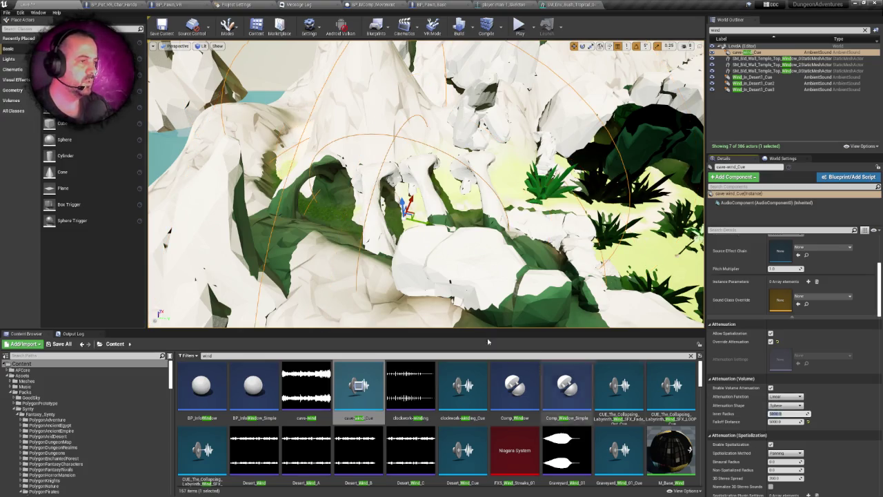
mouse_move(484, 304)
left_mouse_down()
mouse_move(449, 297)
mouse_move(482, 244)
mouse_move(503, 325)
mouse_move(508, 108)
left_mouse_up()
left_click_drag(453, 98, 466, 131)
left_click_drag(359, 221, 418, 196)
mouse_move(410, 229)
left_mouse_down()
mouse_move(421, 184)
mouse_move(409, 186)
left_mouse_up()
left_click(685, 46)
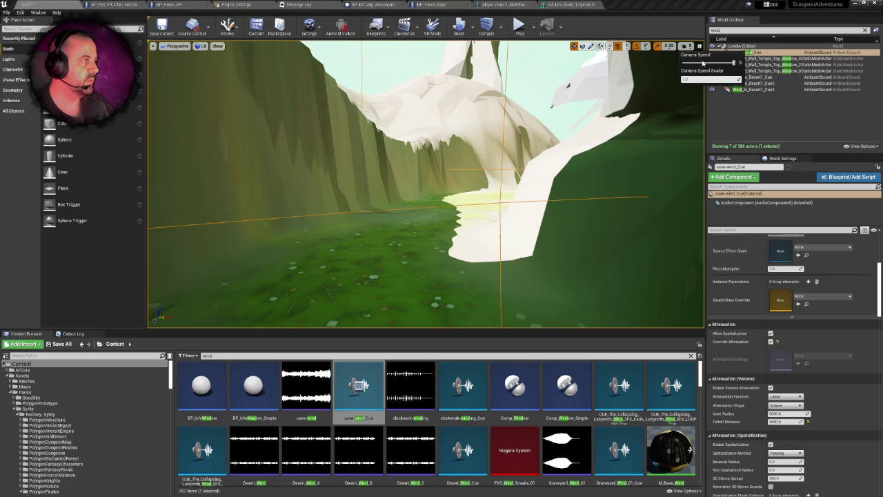
left_click_drag(428, 207, 427, 173)
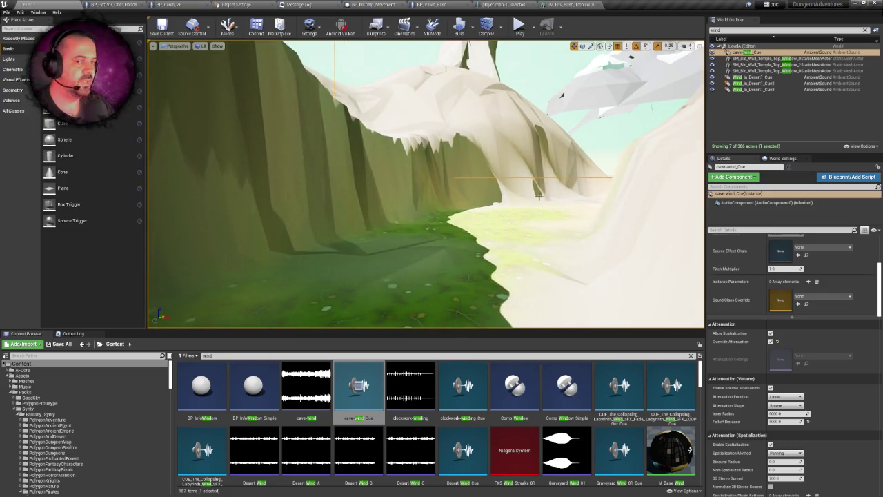
left_click_drag(525, 212, 535, 249)
left_click(683, 46)
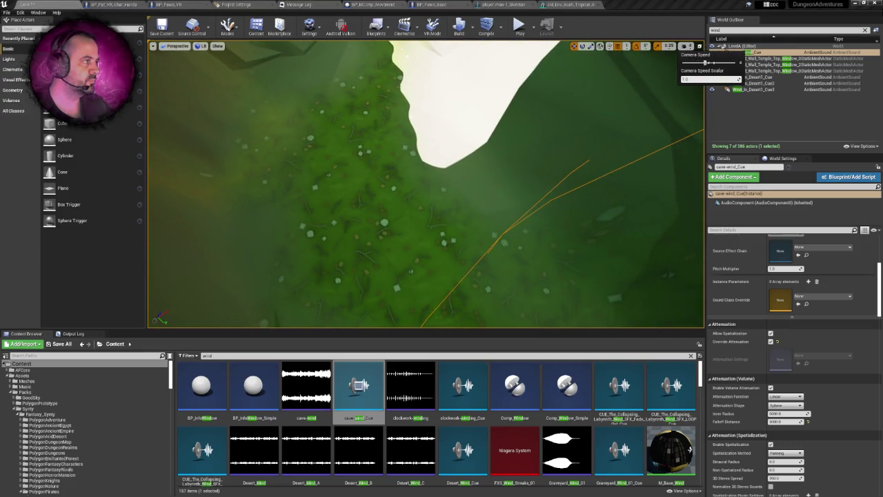
left_click_drag(524, 185, 524, 214)
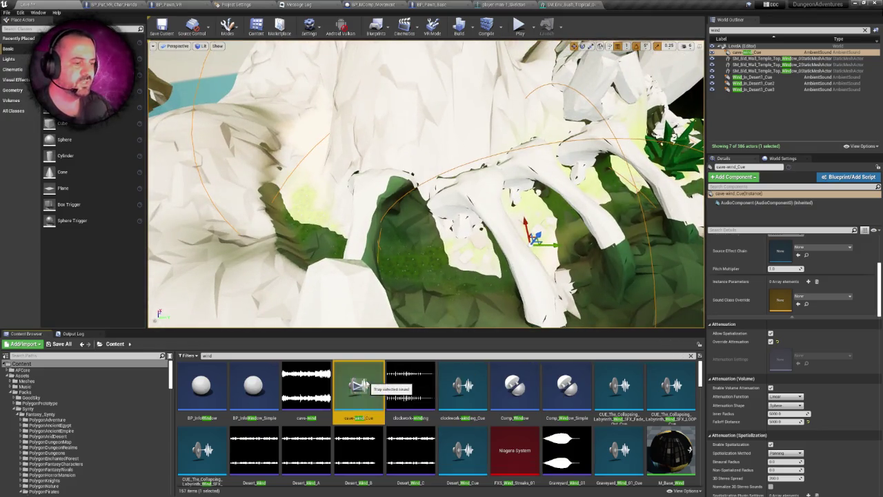
double_click(355, 372)
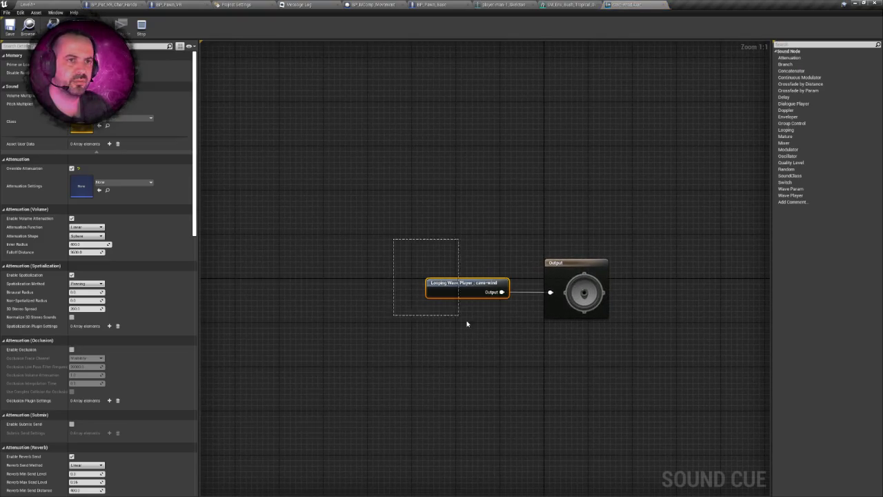
left_click_drag(394, 240, 463, 321)
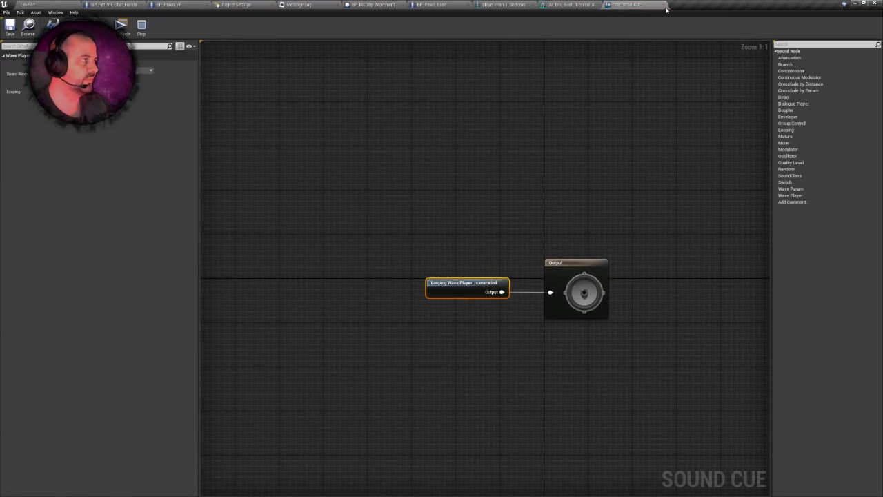
left_click(662, 5)
left_click(27, 4)
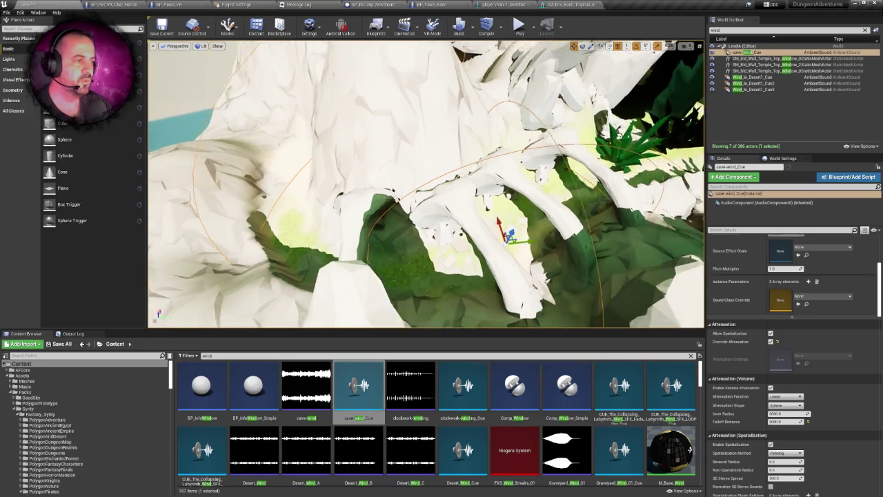
key("f")
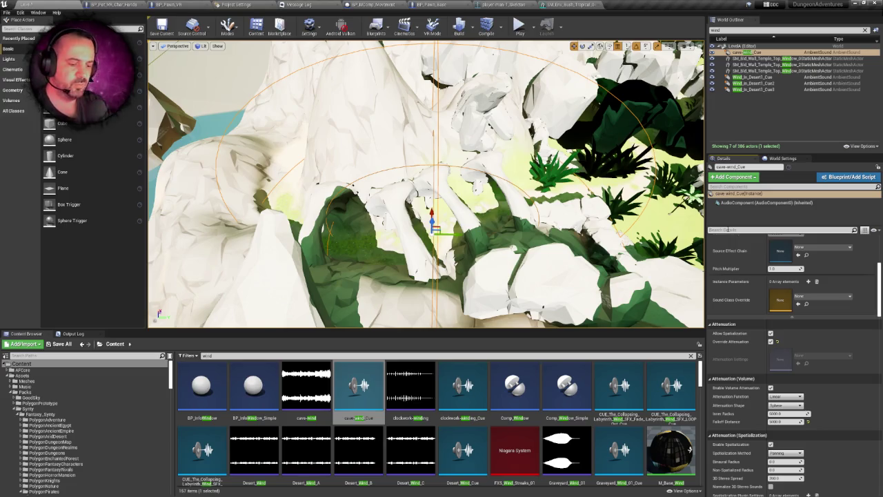
Step: Orbit the view around the cave-wind sound actor and start Play In Editor
left_click_drag(881, 301, 881, 321)
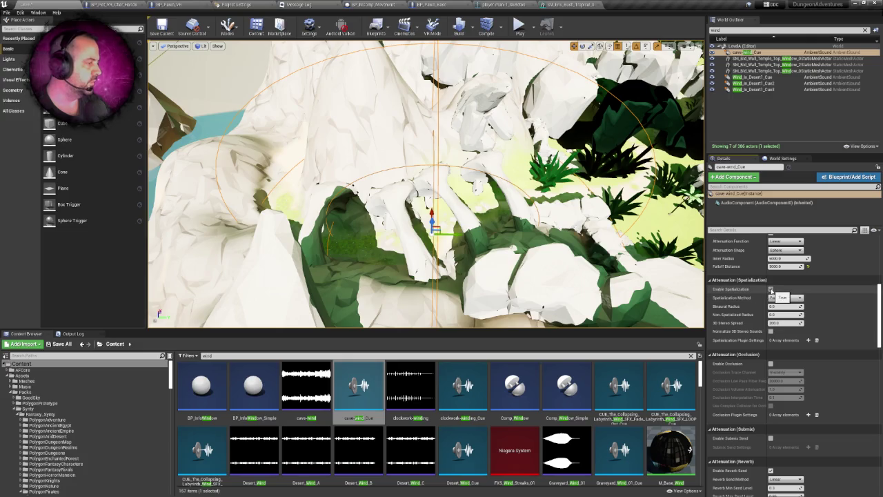
mouse_move(612, 276)
left_mouse_down()
mouse_move(483, 248)
mouse_move(380, 278)
left_mouse_up()
left_click(520, 28)
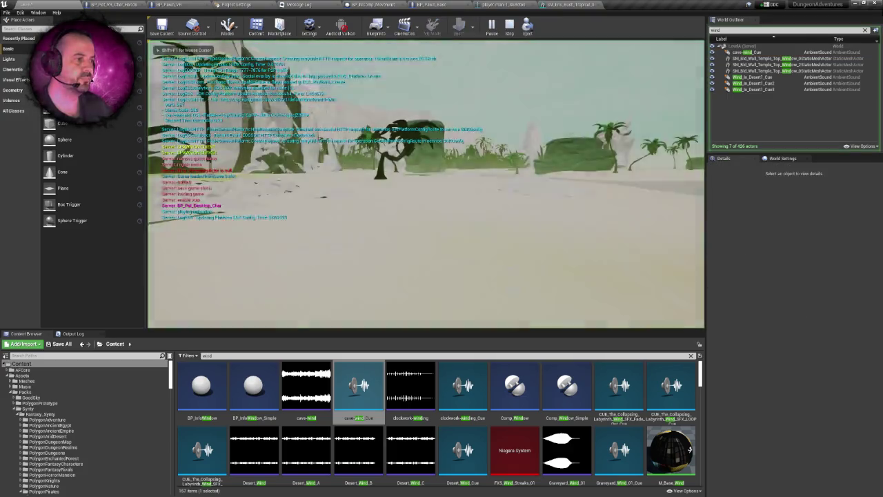
Step: Go fullscreen, stop the session, nudge the editor camera forward, and restart play with Alt+P
key("F11")
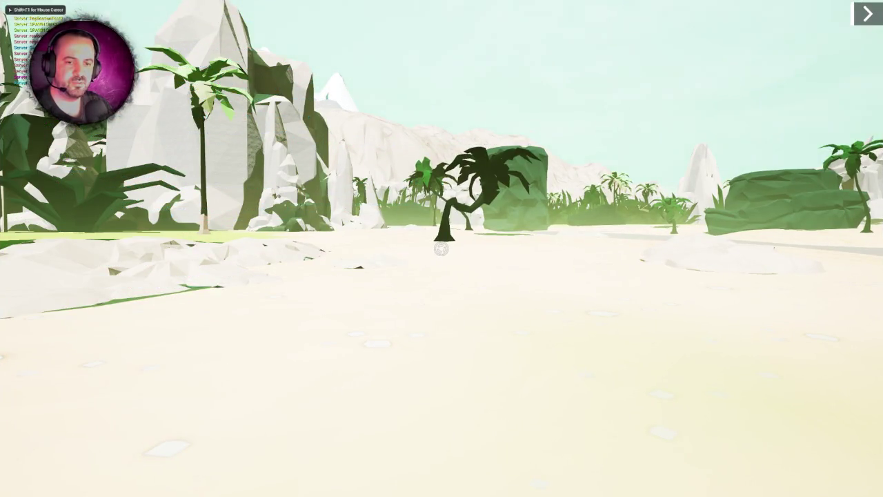
mouse_move(441, 248)
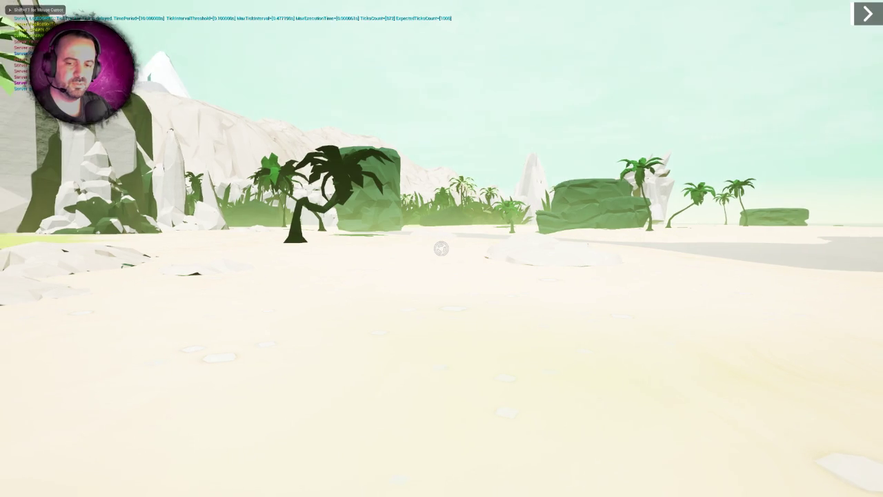
key("Escape")
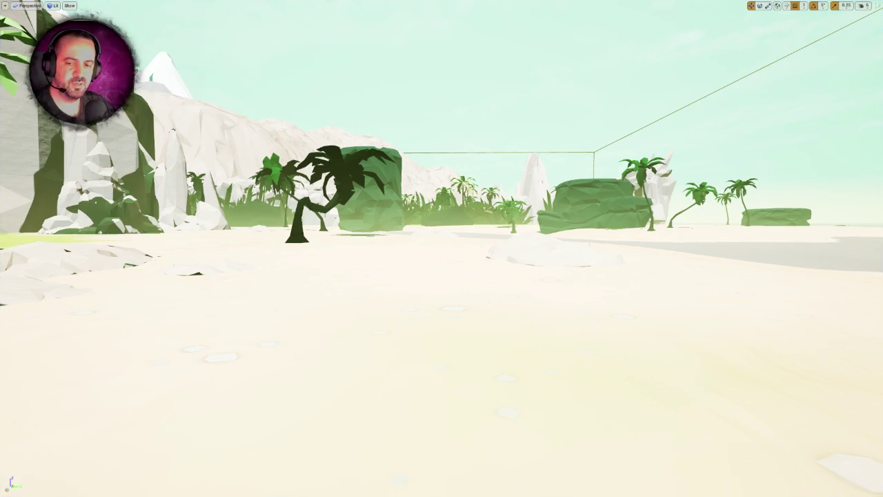
key("Up")
key("Left")
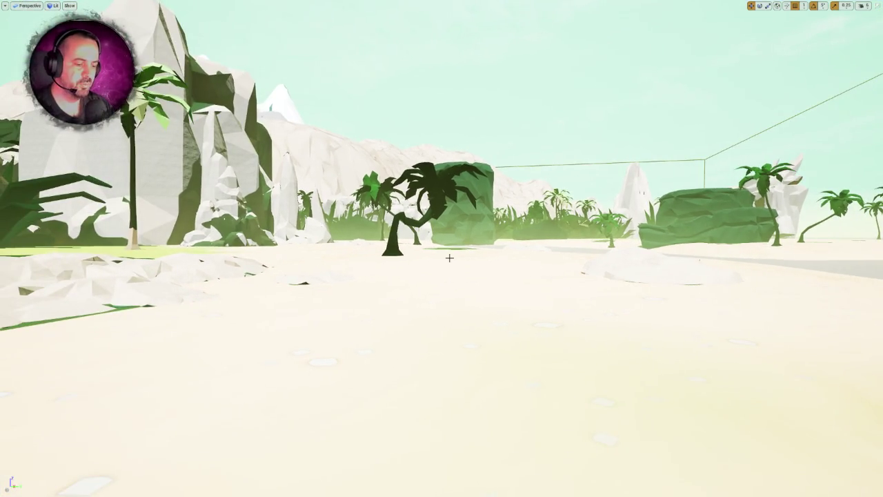
key("alt+p")
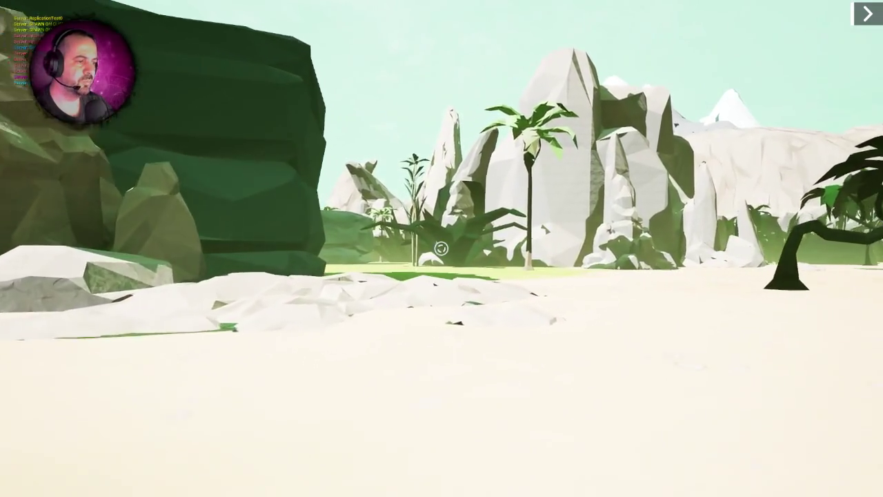
Step: Walk the player from the sand across the grassy field toward the dark cliff
key("w")
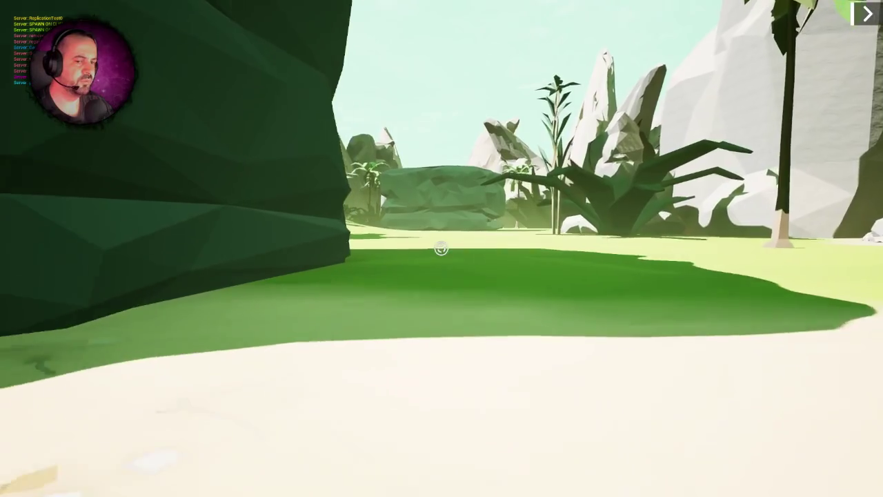
key("w")
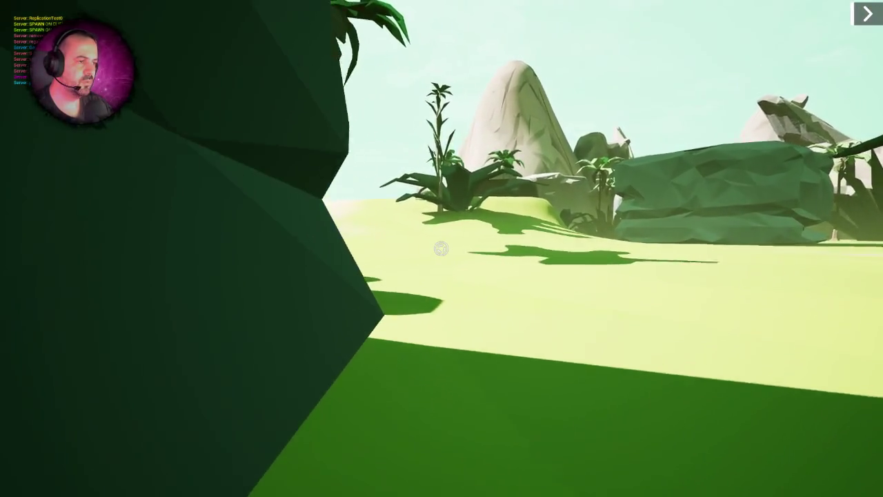
key("w")
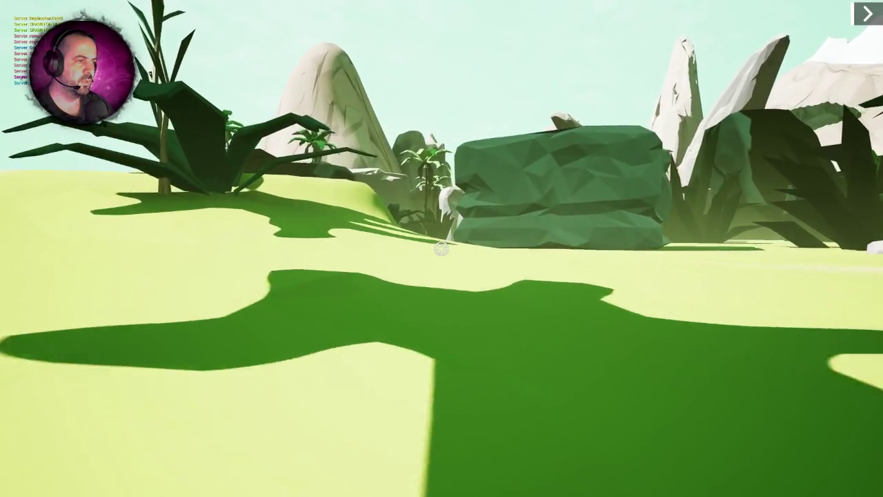
key("w")
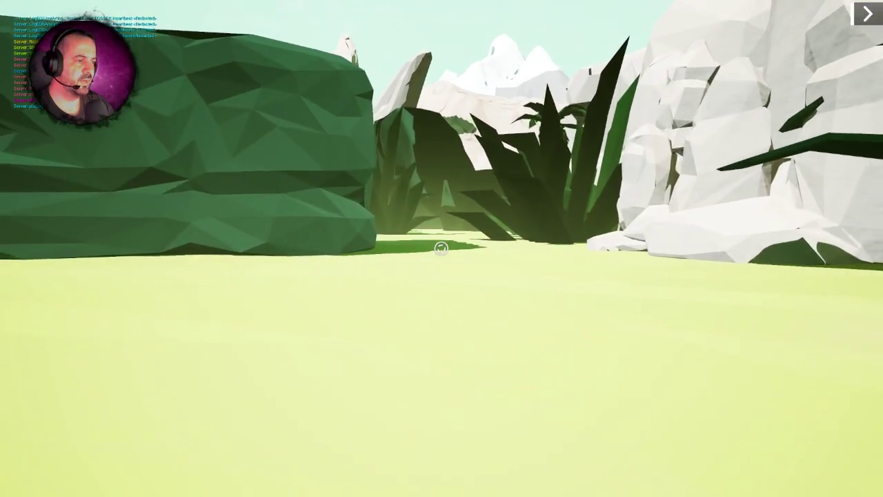
key("w")
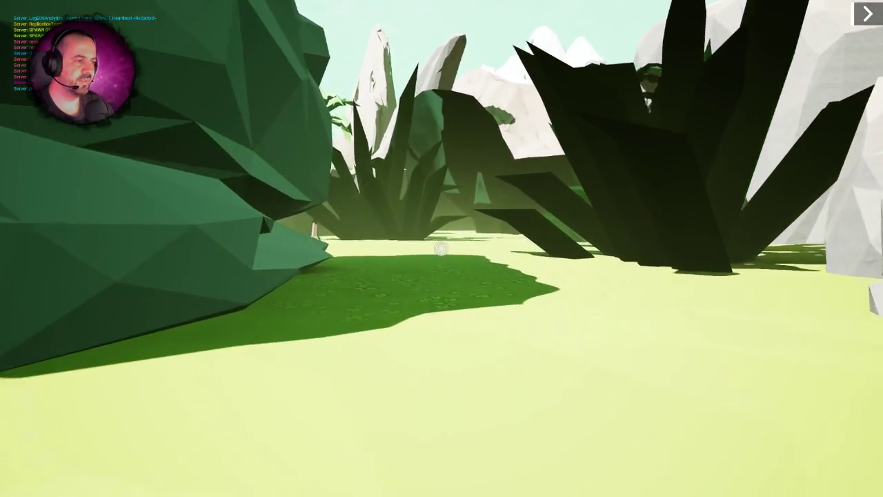
key("w")
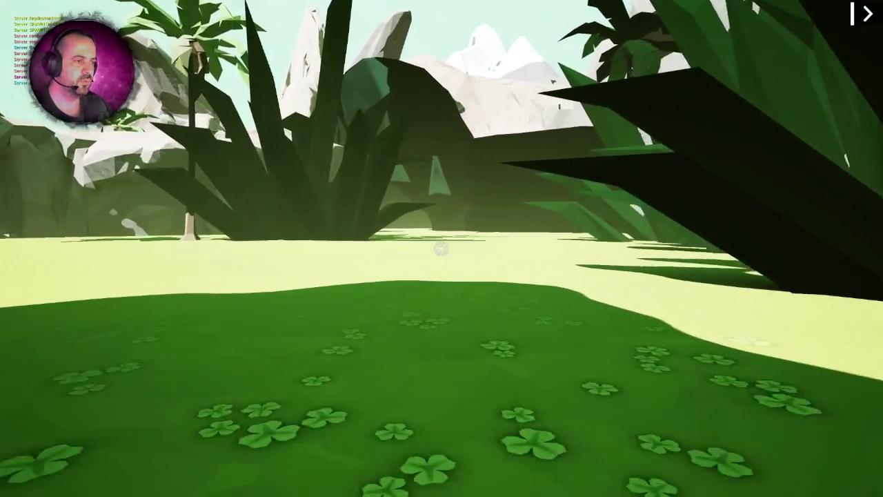
key("w")
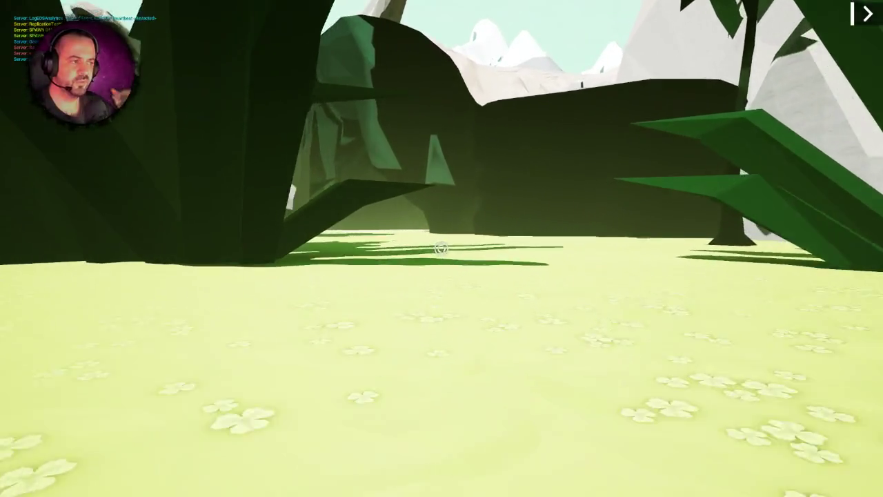
key("w")
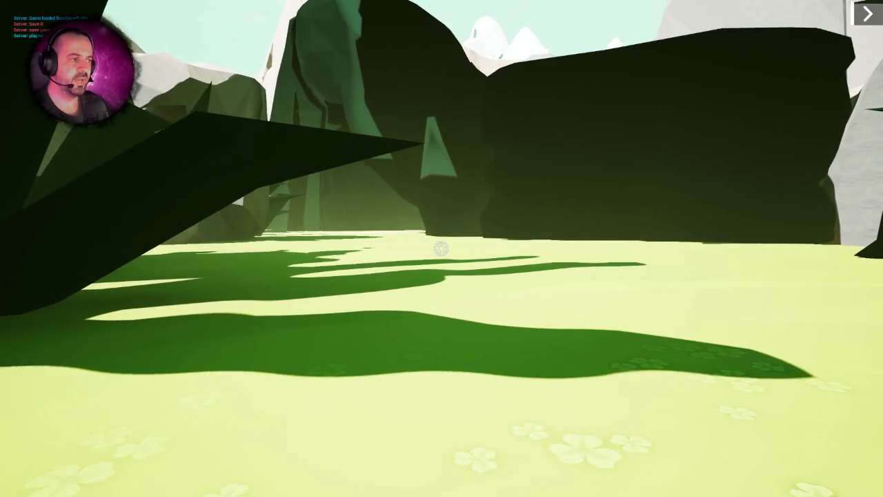
key("w")
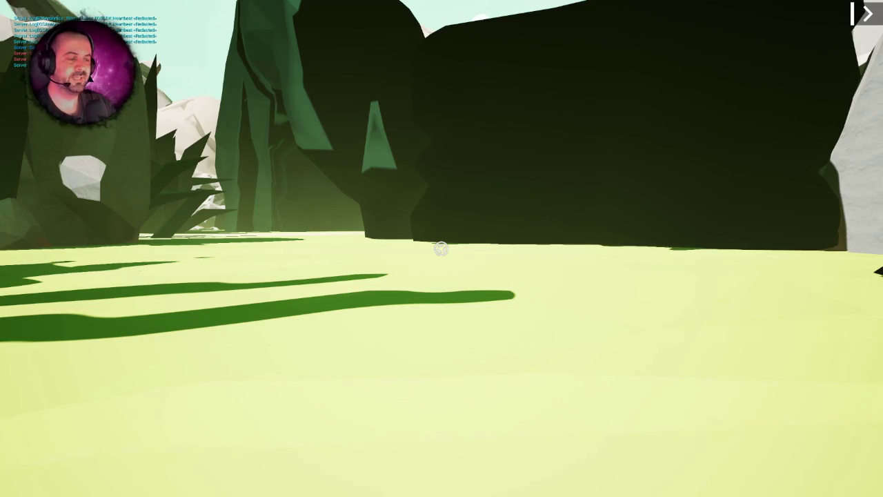
key("w")
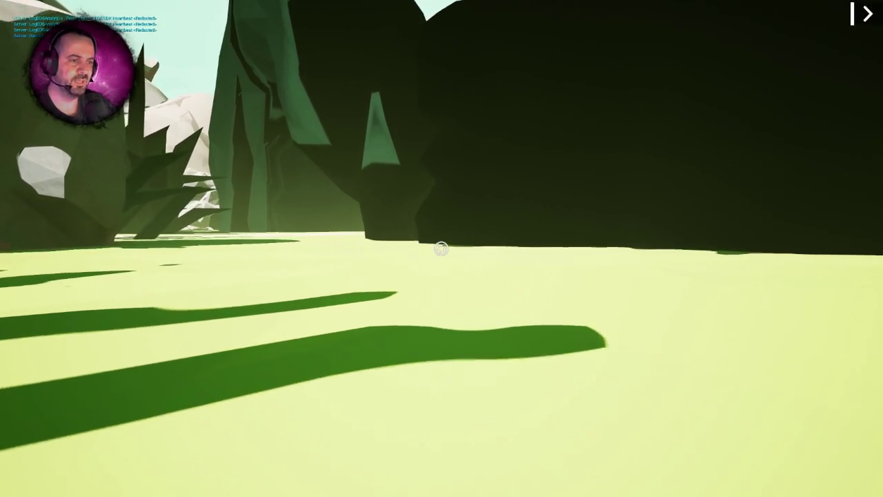
Step: Turn left past the dark rock through the foliage, then end the session with F8
key("a")
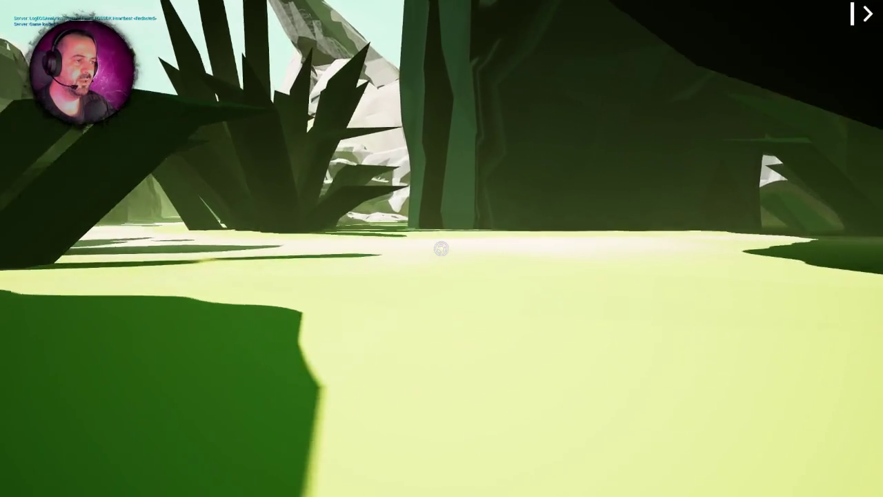
key("w")
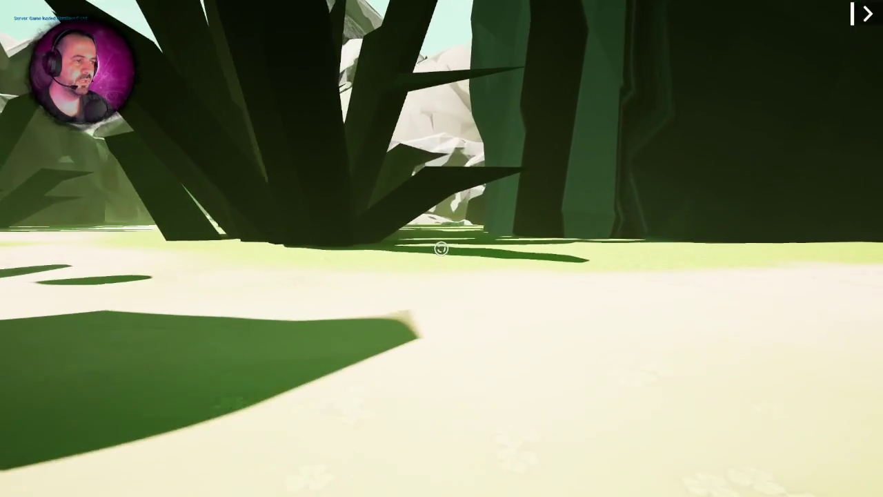
key("w")
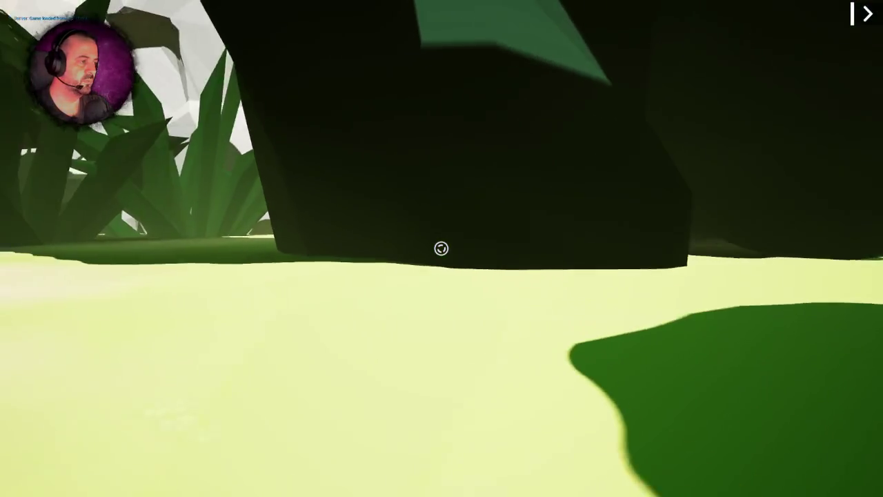
key("w")
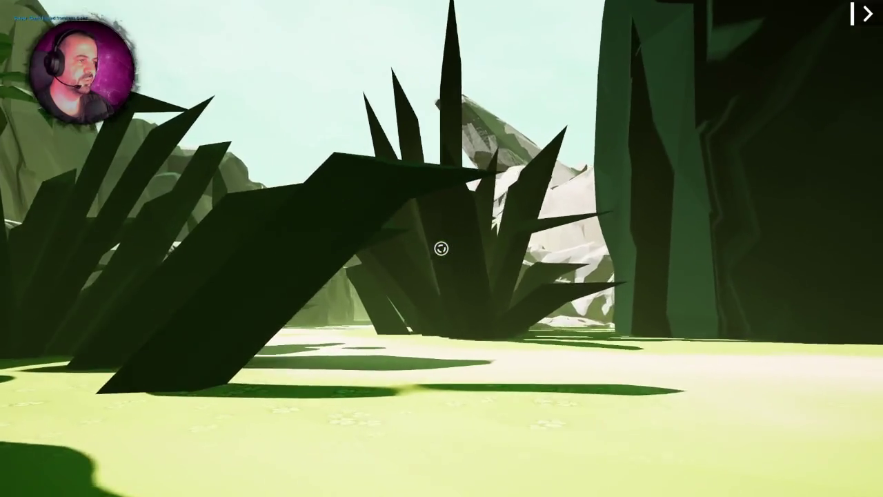
key("F8")
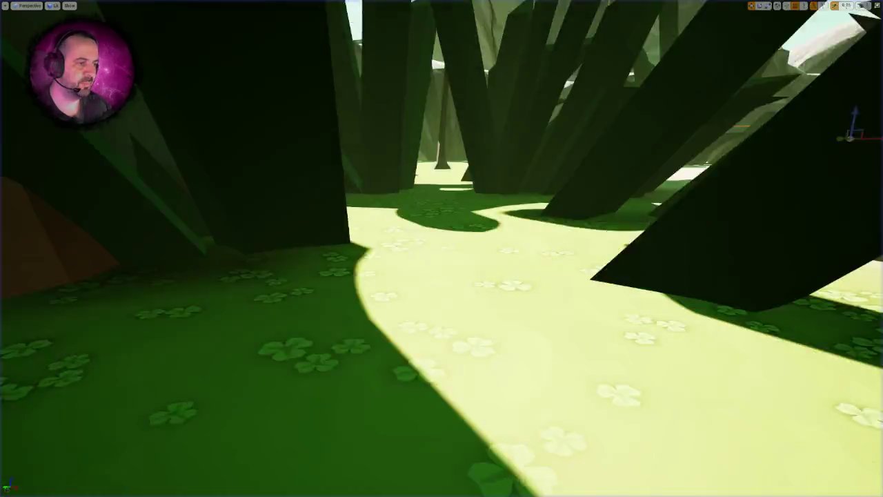
Step: Fly the editor camera toward the cave, then start another play session with Alt+P
scroll(441, 249, "down", 3)
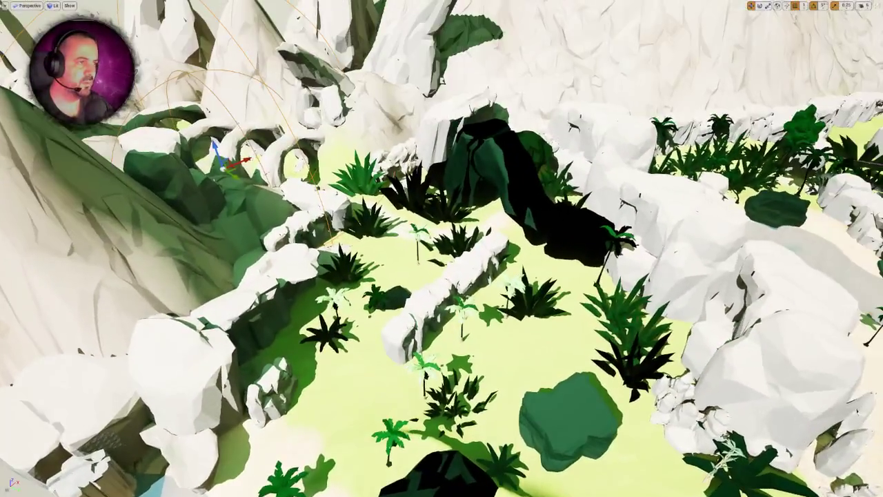
key("w")
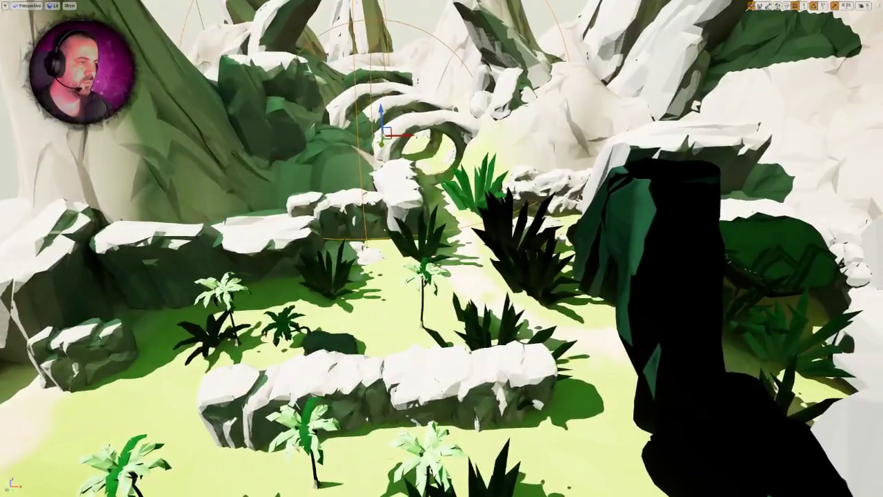
scroll(287, 242, "down", 2)
key("alt+p")
key("w")
key("w")
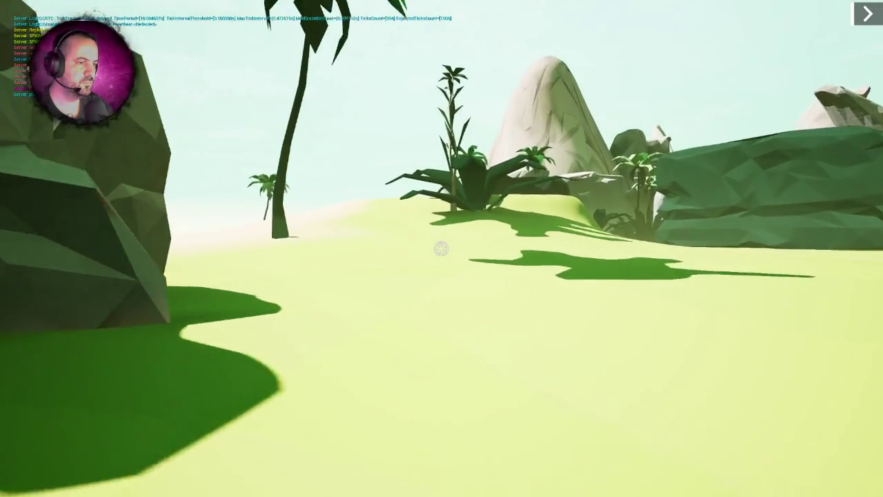
Step: Walk across the beach past the palms and large rock into the grassy clearing toward the spiky plant
key("w")
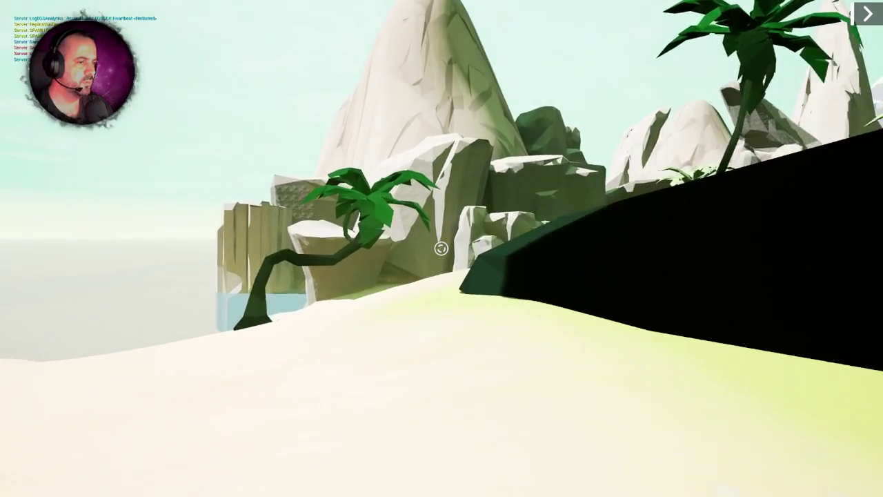
key("w")
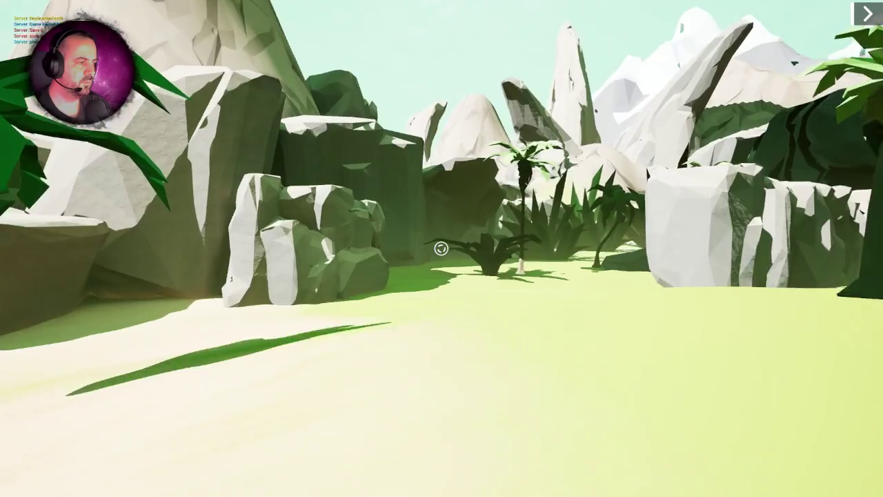
key("w")
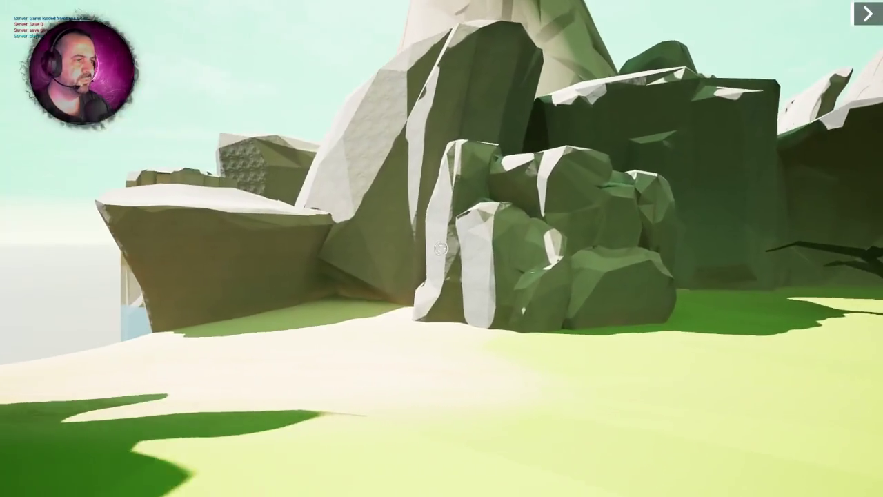
key("w")
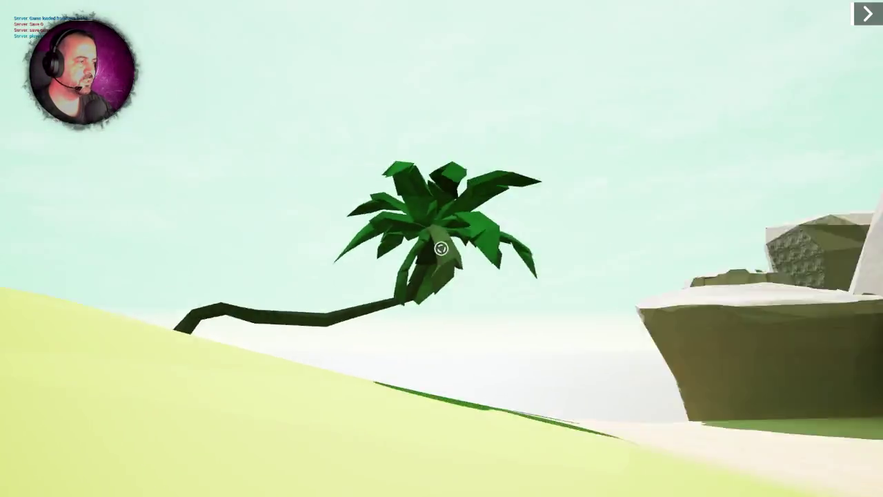
key("w")
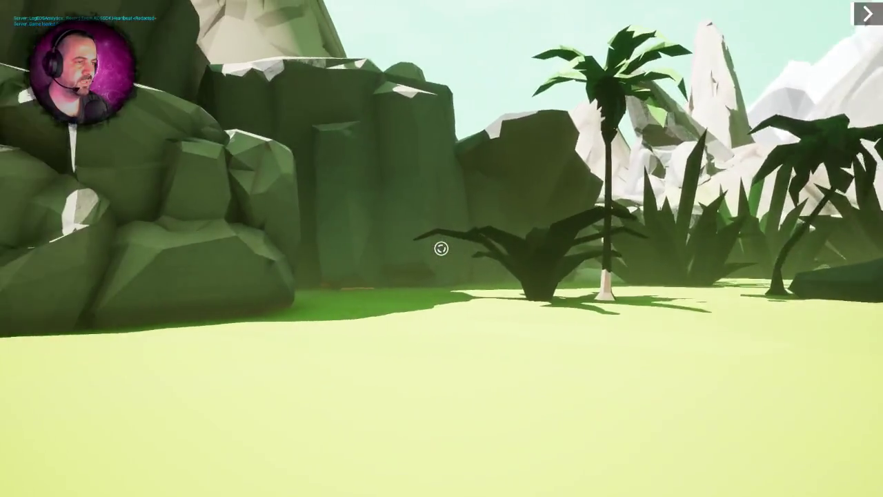
key("w")
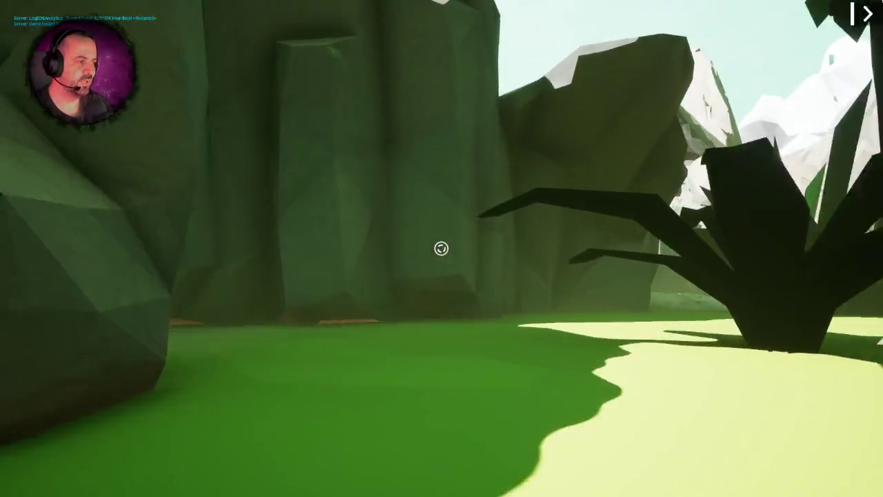
key("w")
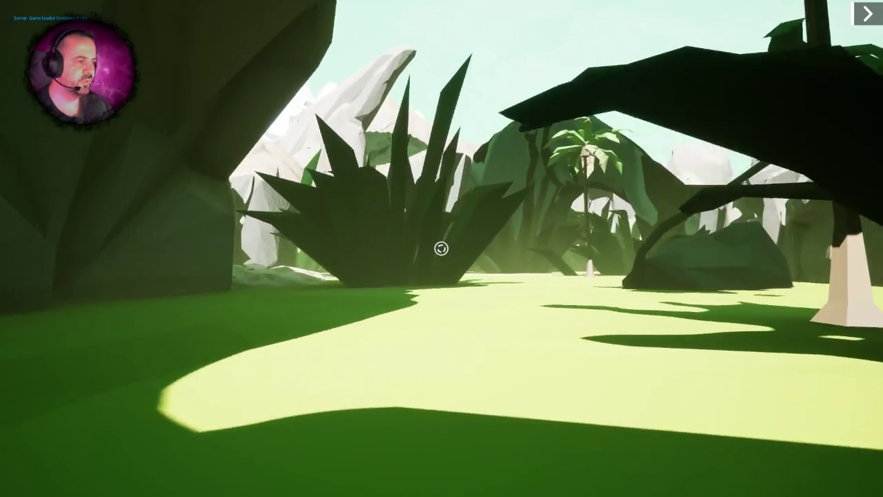
key("w")
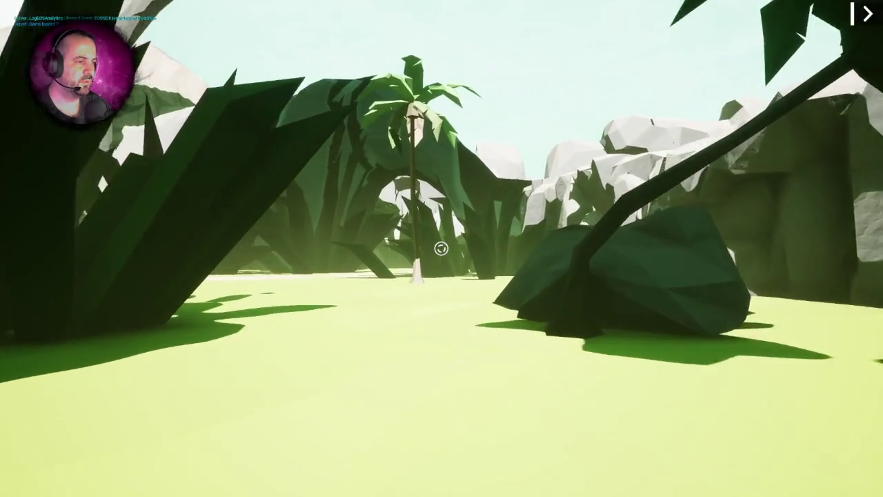
key("w")
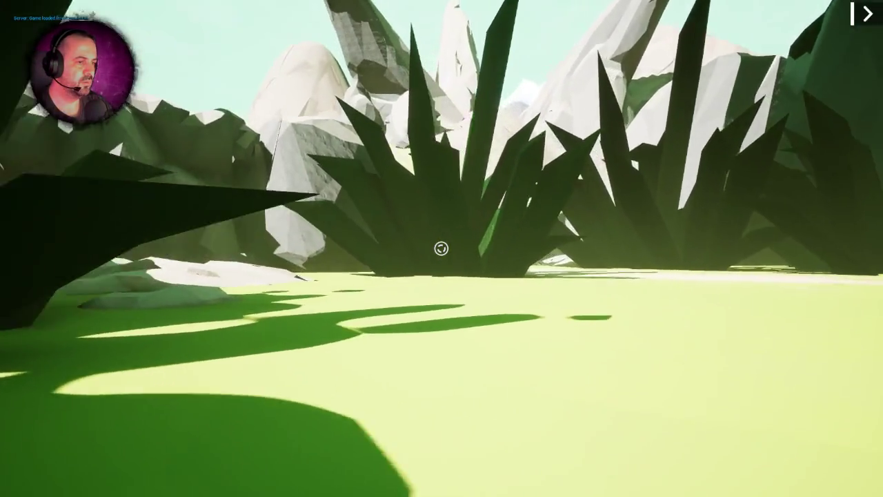
Step: Walk between the dark plants to the rock arches and through the rock tunnel into the canyon
key("w")
key("w")
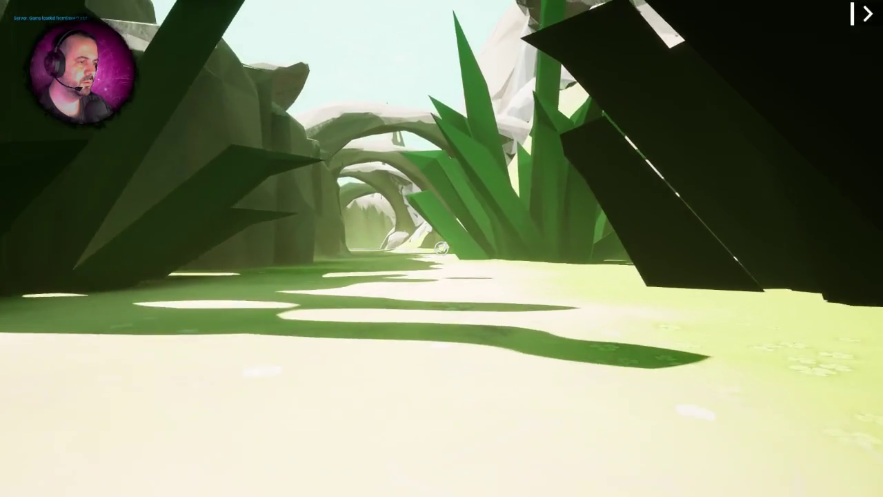
key("w")
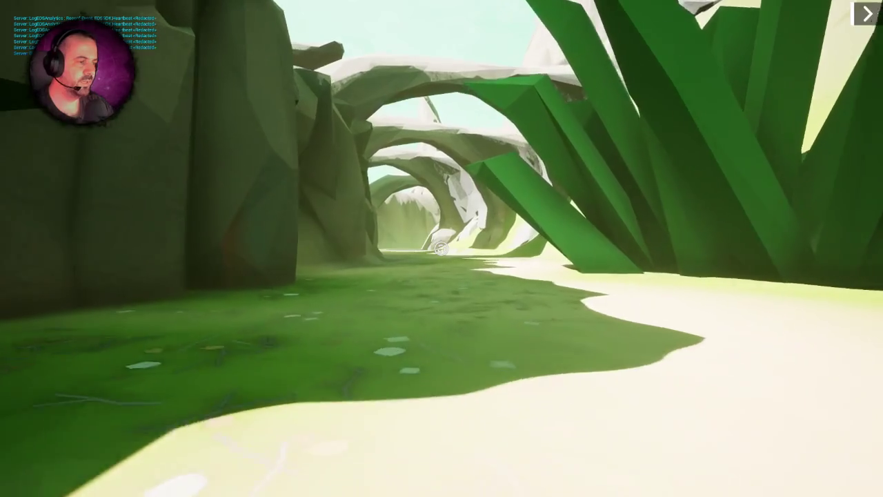
key("w")
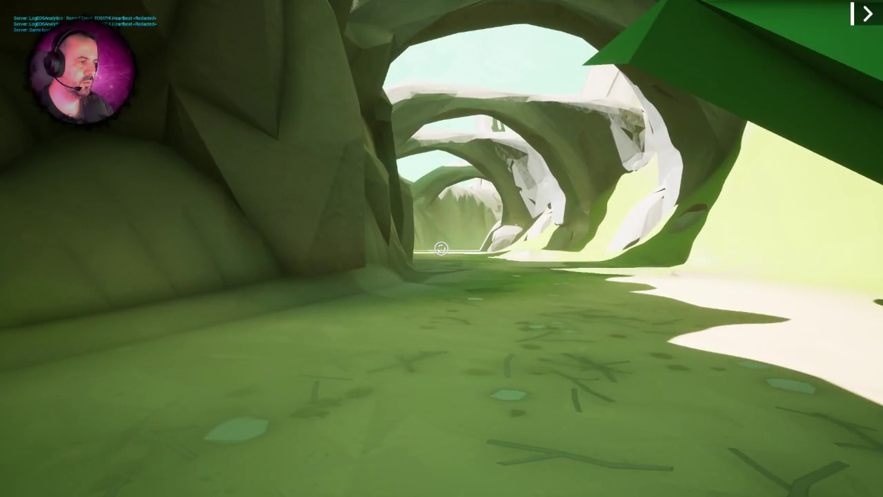
key("w")
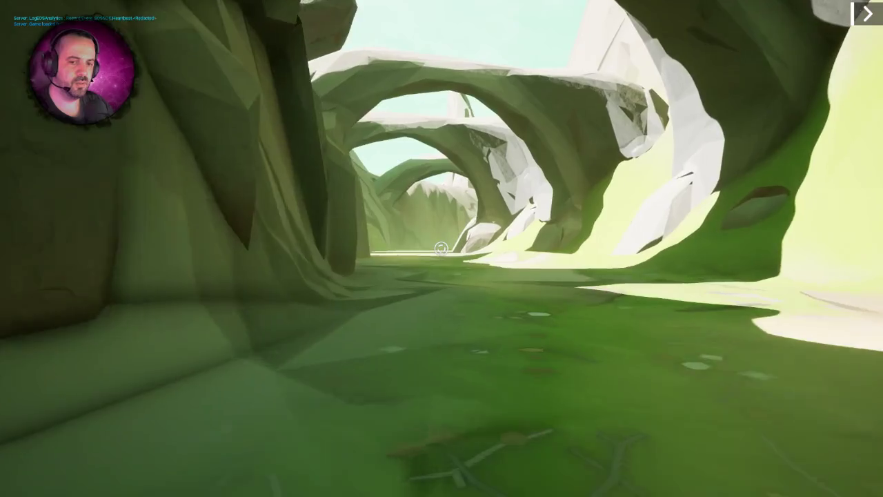
key("w")
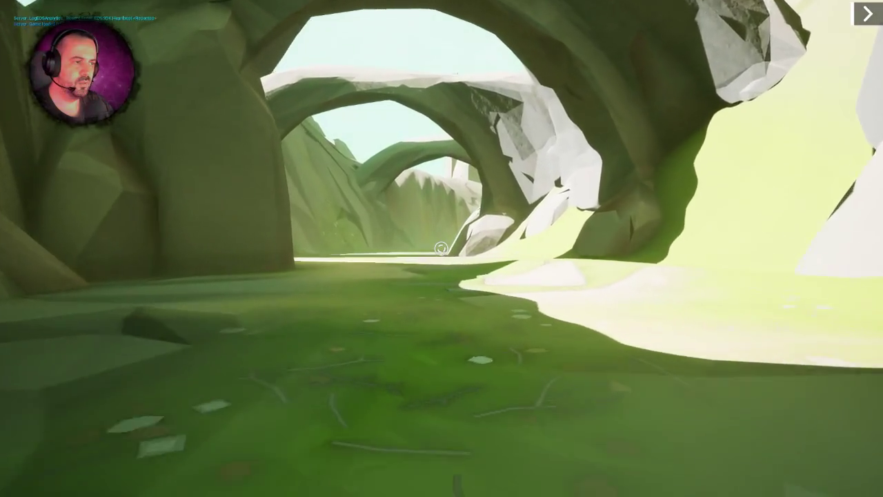
key("w")
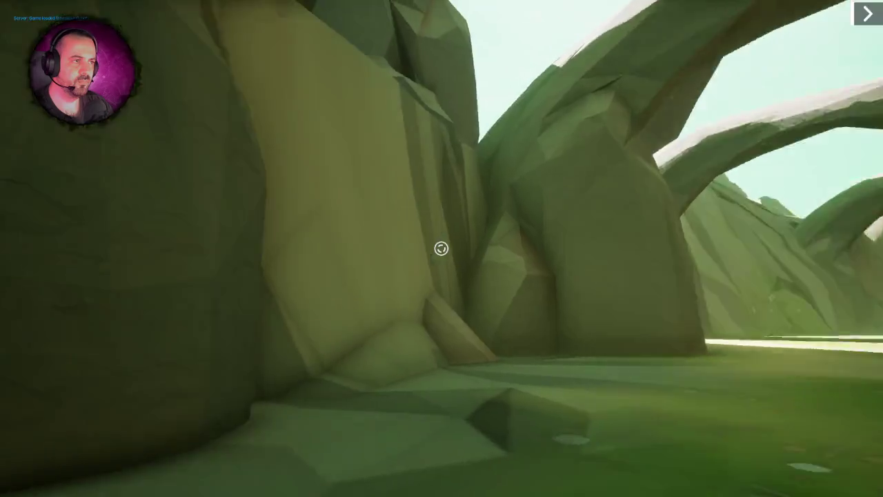
key("w")
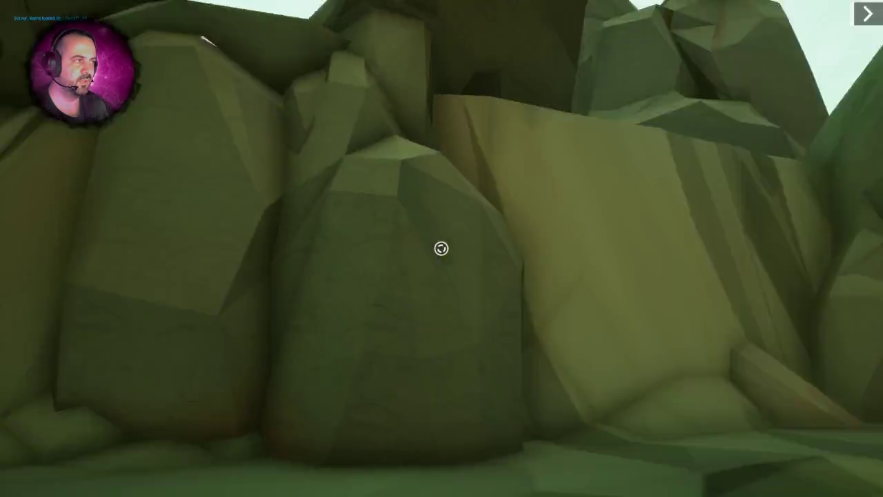
key("w")
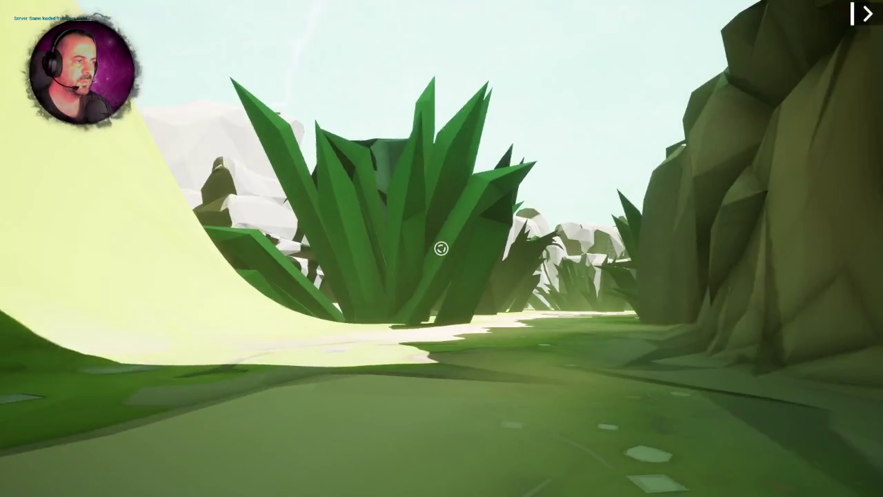
key("w")
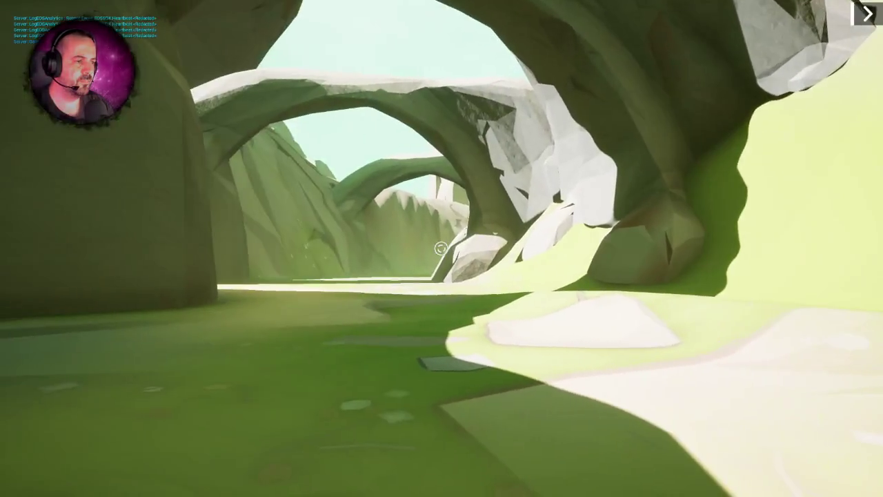
Step: Continue under the arches along the canyon wall, through the grassy canyon toward the white slab
key("w")
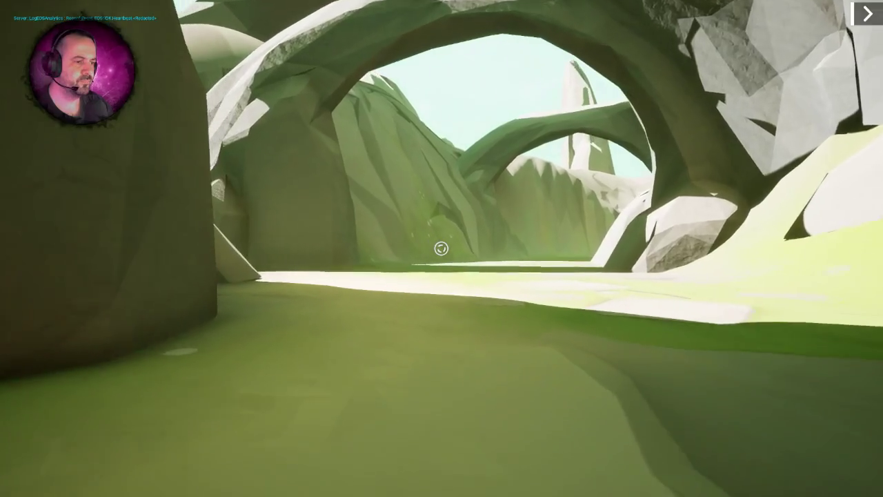
key("w")
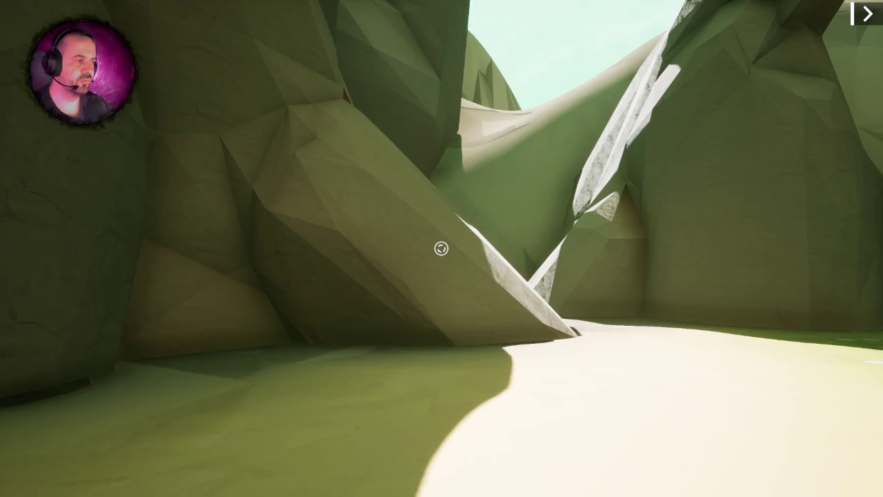
key("w")
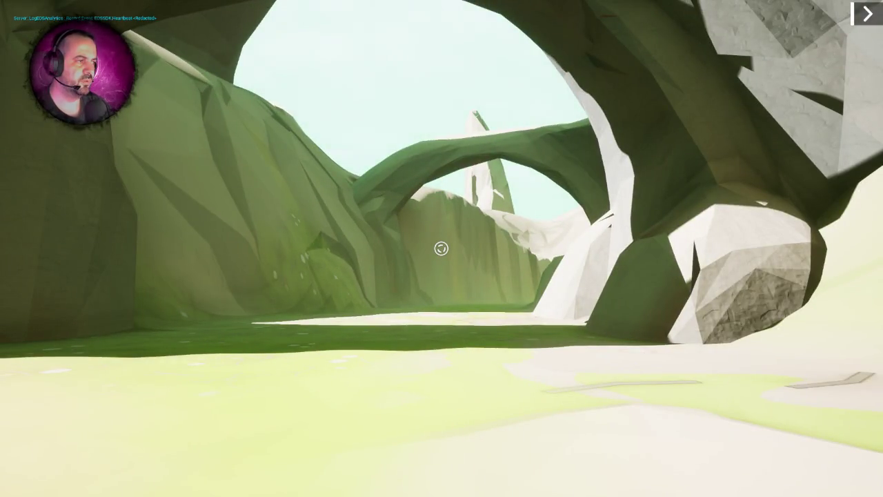
key("w")
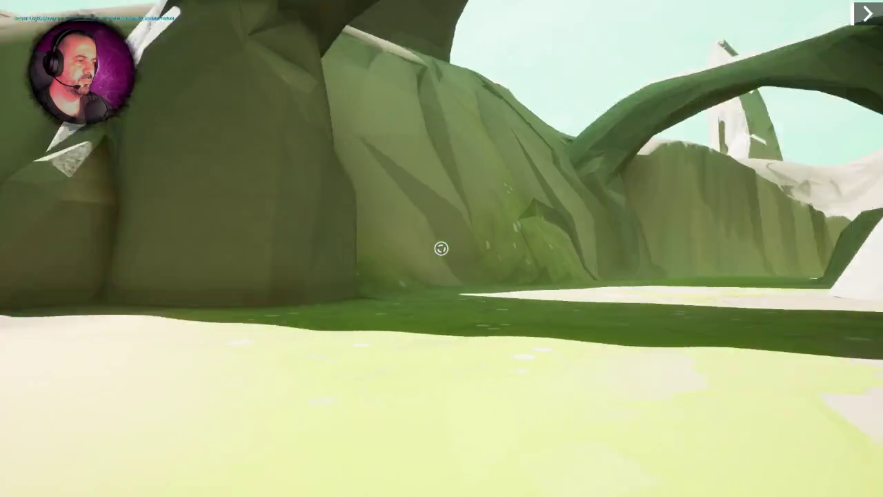
key("w")
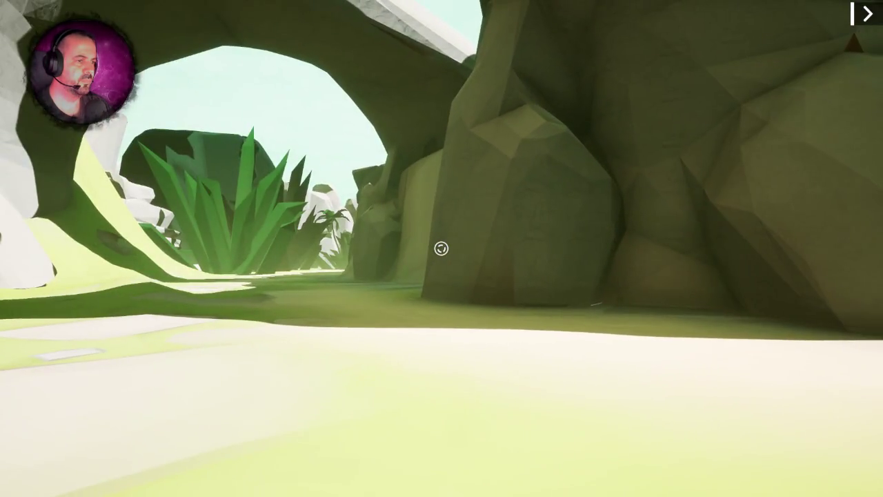
key("w")
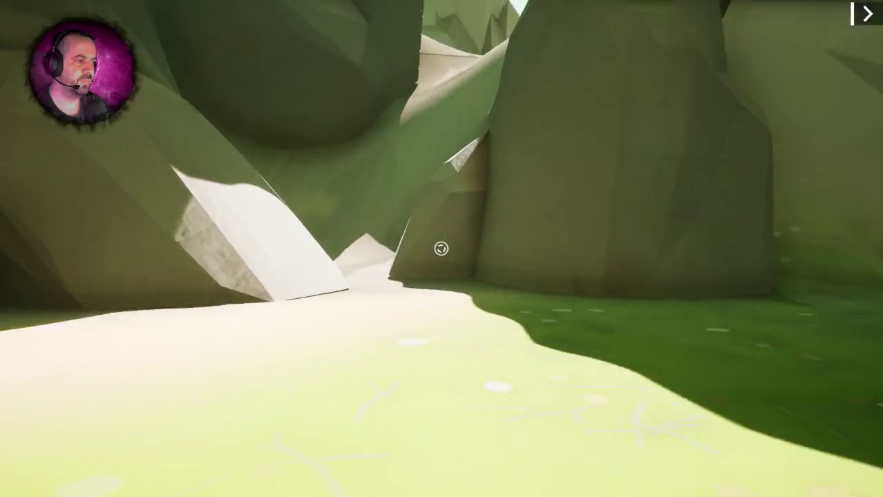
key("w")
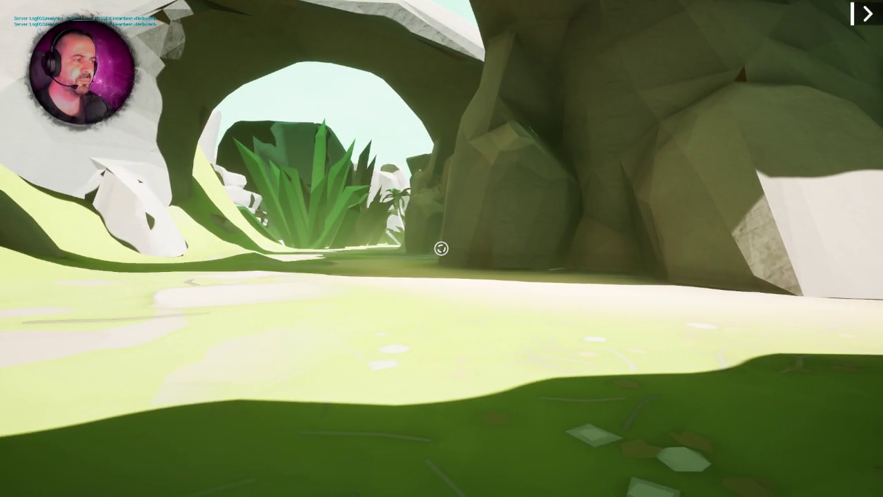
key("w")
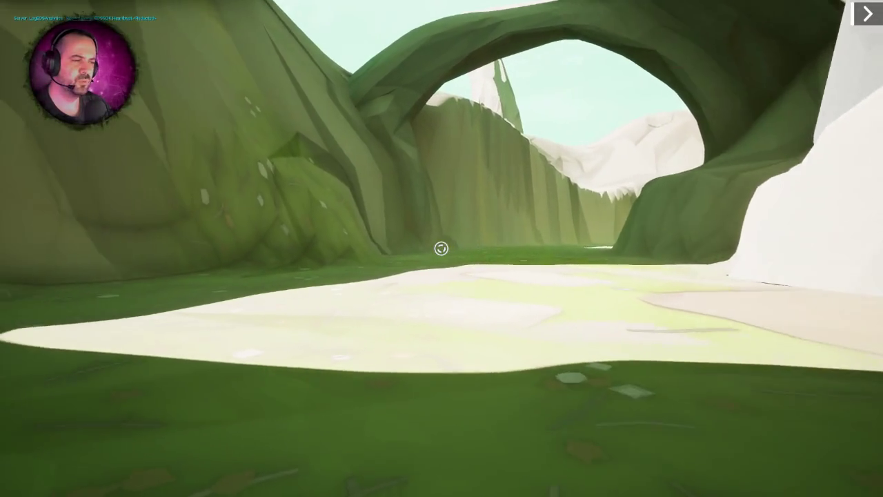
key("w")
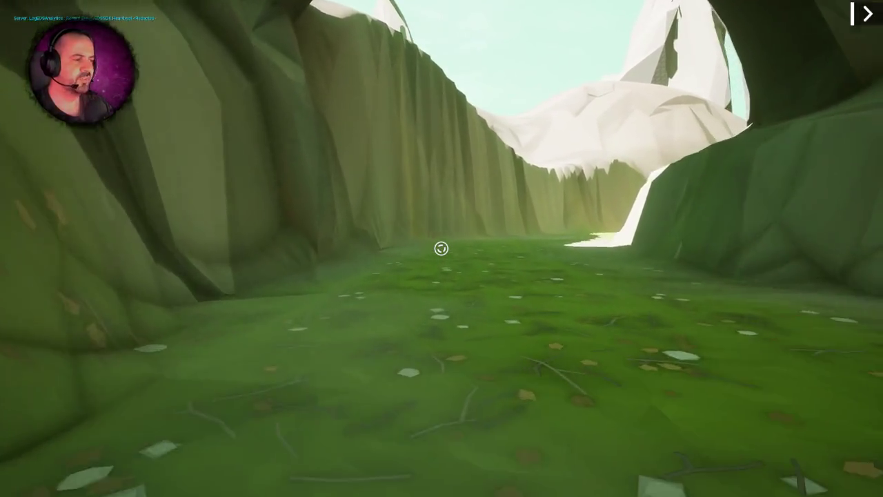
key("w")
key("w")
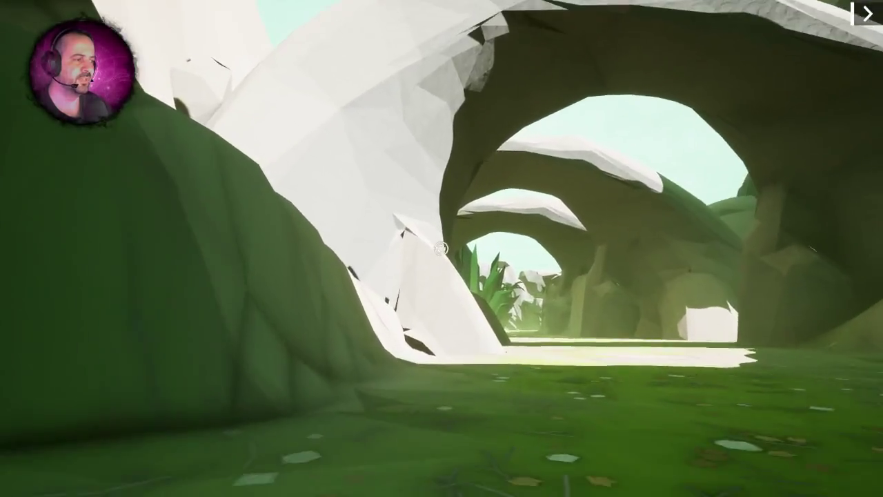
key("w")
key("w")
key("w")
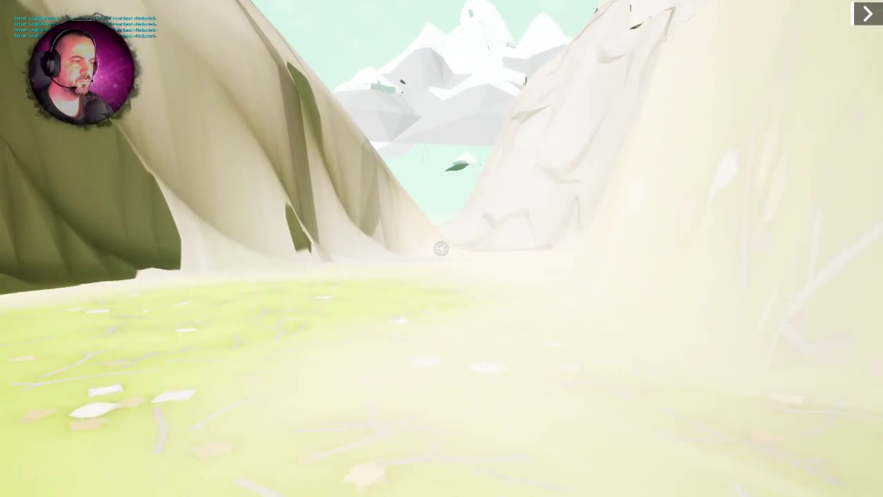